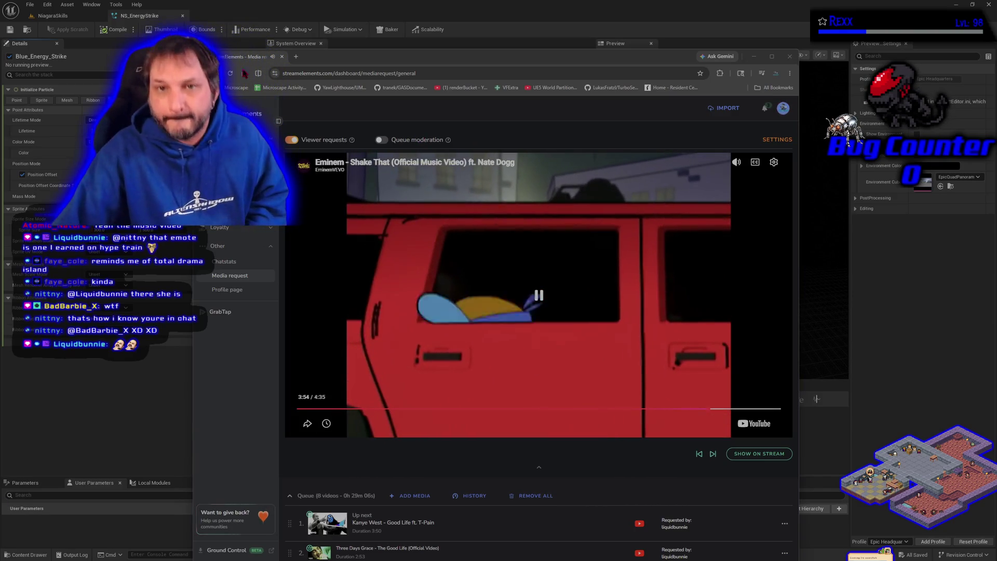
Move the StreamElements browser window aside and minimize it to reveal the Niagara editor
{"action": "left_click_drag", "start_coordinate": [291, 56], "coordinate": [171, 93]}
{"action": "key", "text": "alt+Tab"}
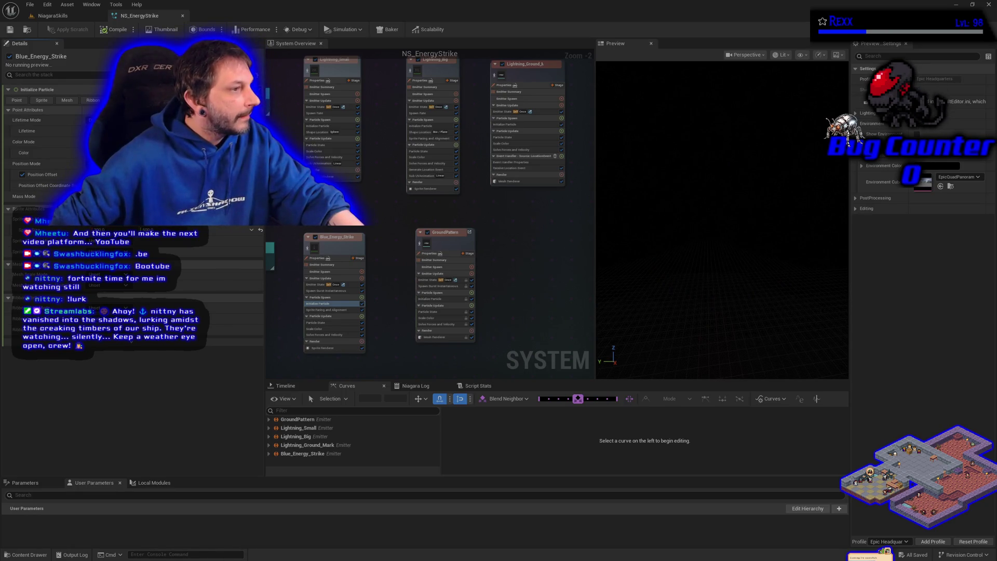
Return to the NiagaraSkills level, fly to the Energy Strike stage, and show BP_DefaultVFXSpawner6's details
{"action": "left_click", "coordinate": [52, 16]}
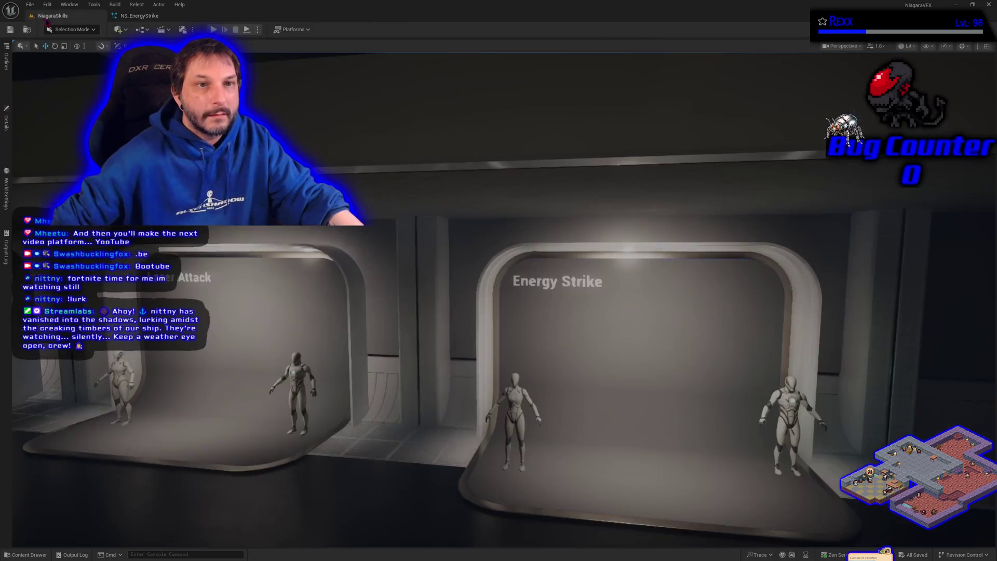
{"action": "left_click", "coordinate": [7, 124]}
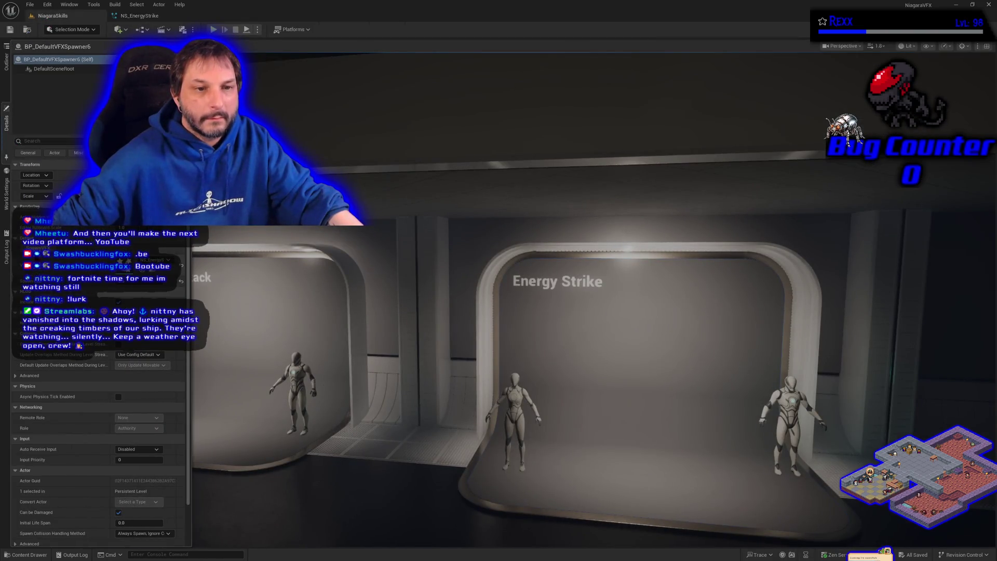
{"action": "key", "text": "f"}
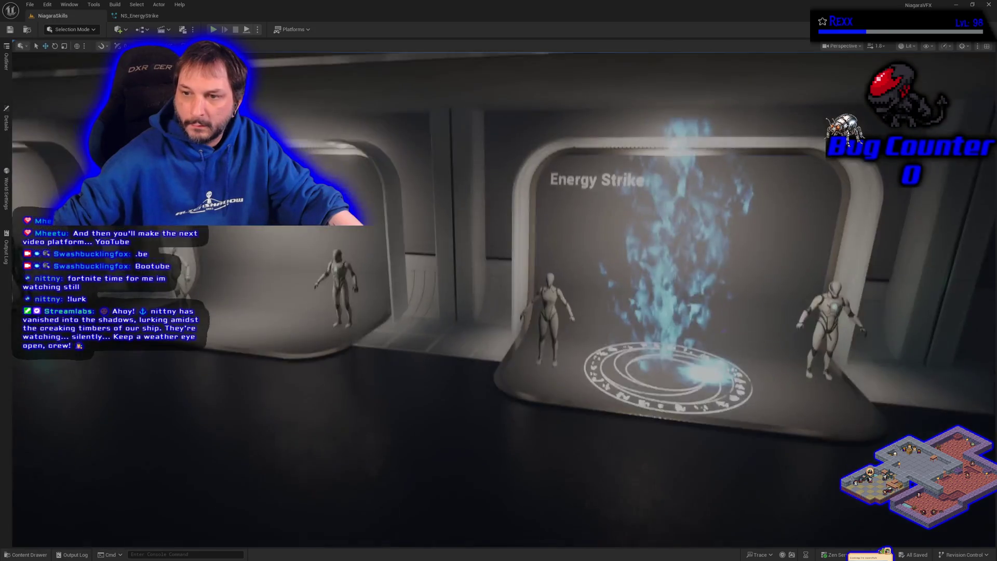
{"action": "scroll", "coordinate": [499, 312], "scroll_direction": "down", "scroll_amount": 8}
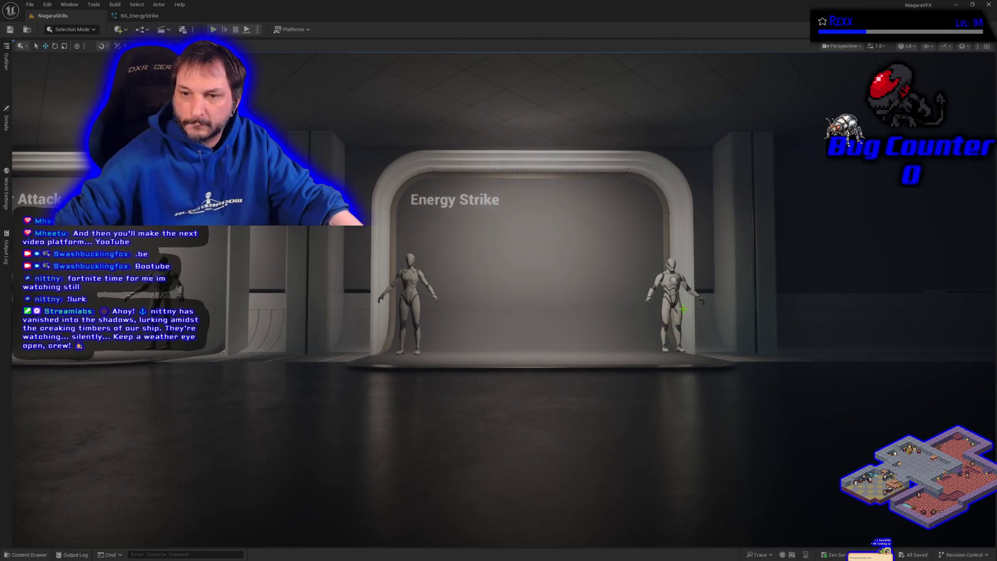
{"action": "left_click", "coordinate": [6, 123]}
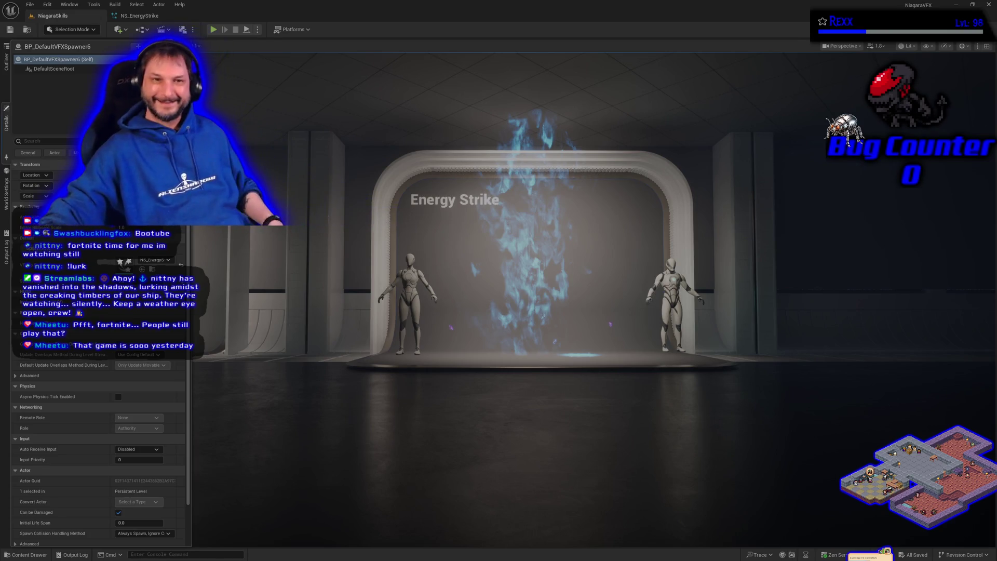
{"action": "left_click_drag", "start_coordinate": [125, 262], "coordinate": [48, 110]}
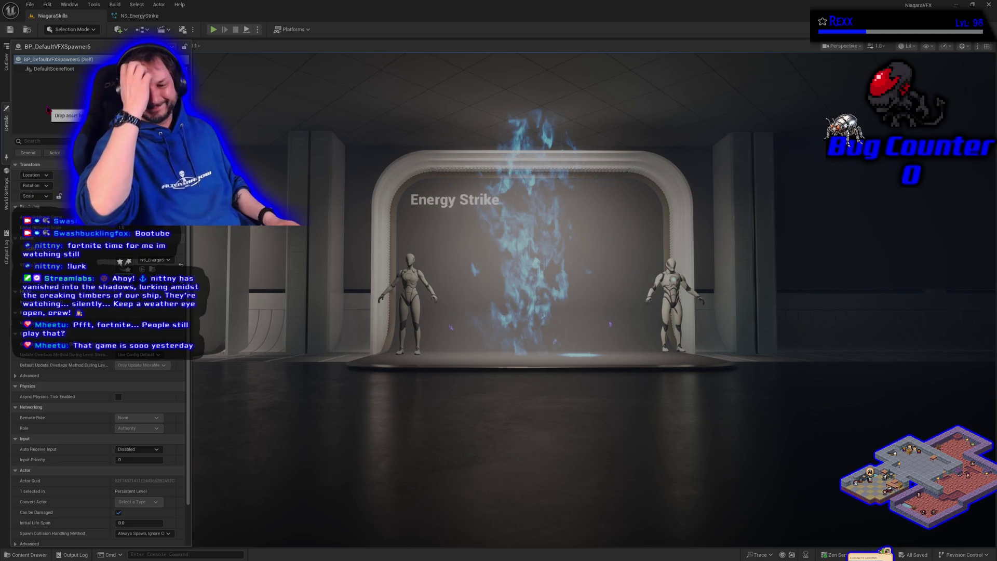
{"action": "left_click_drag", "start_coordinate": [48, 110], "coordinate": [48, 109]}
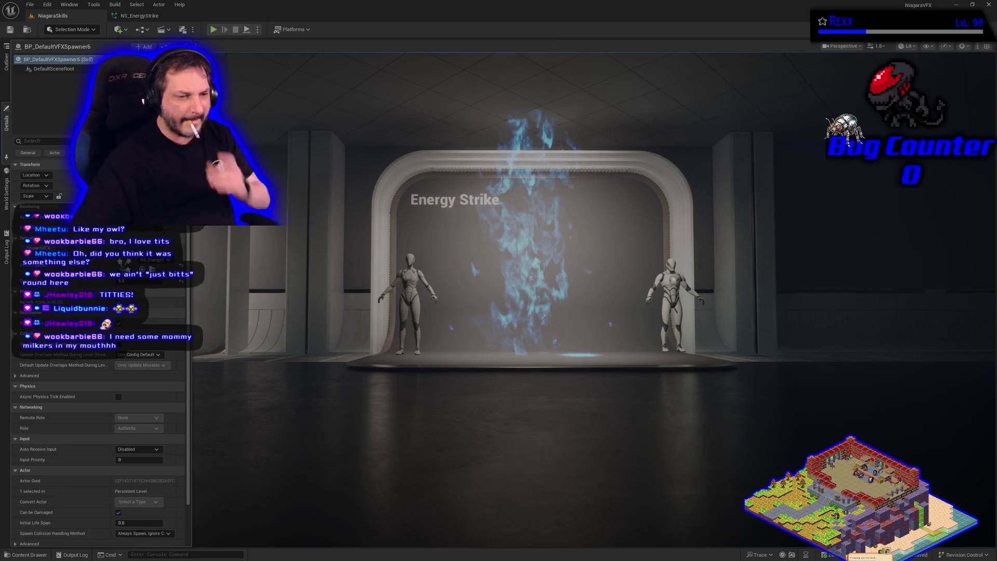
Bring up Razer Synapse's Kraken V4 headset sound page over Unreal Engine
{"action": "mouse_move", "coordinate": [46, 360]}
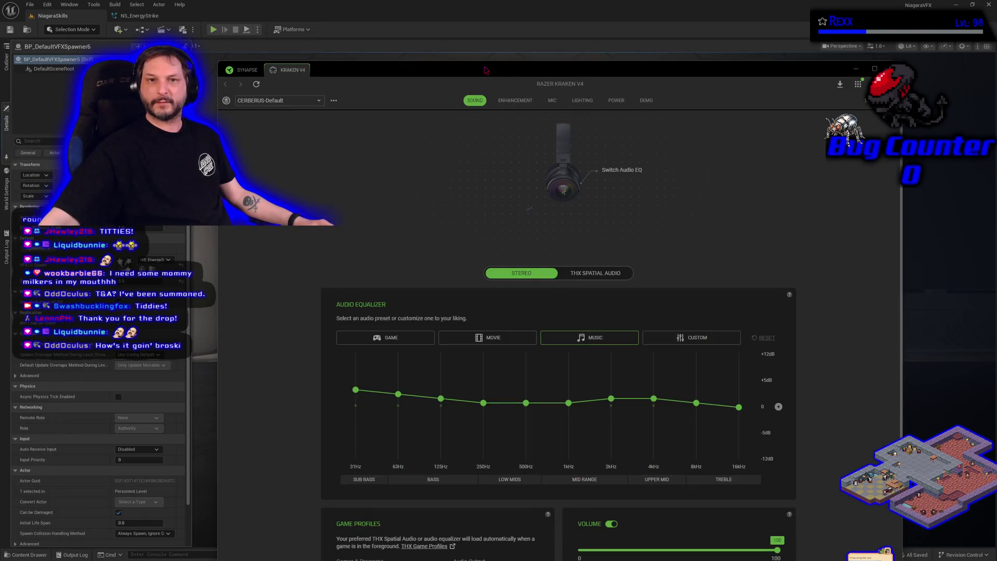
Raise the Kraken V4 headset volume, close its settings page, and put Synapse away
{"action": "scroll", "coordinate": [675, 315], "scroll_direction": "down", "scroll_amount": 3}
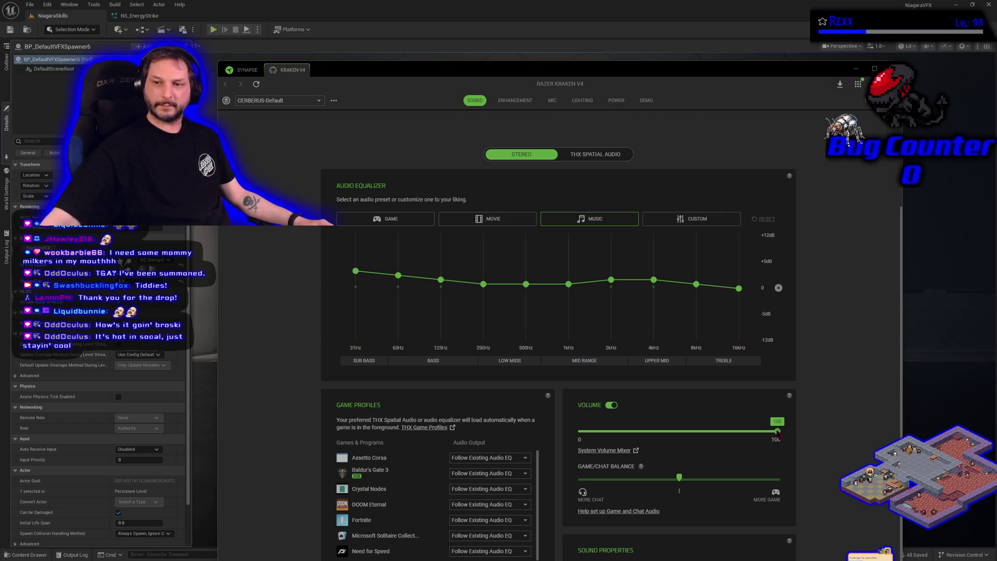
{"action": "mouse_move", "coordinate": [779, 435]}
{"action": "left_mouse_down"}
{"action": "mouse_move", "coordinate": [705, 433]}
{"action": "mouse_move", "coordinate": [833, 436]}
{"action": "left_mouse_up"}
{"action": "left_click", "coordinate": [301, 70]}
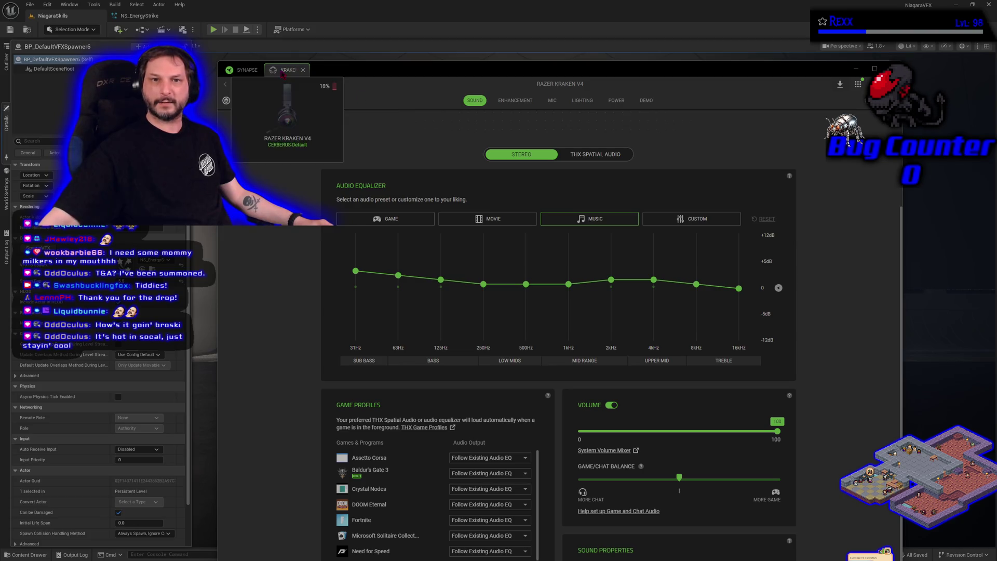
{"action": "key", "text": "alt+F4"}
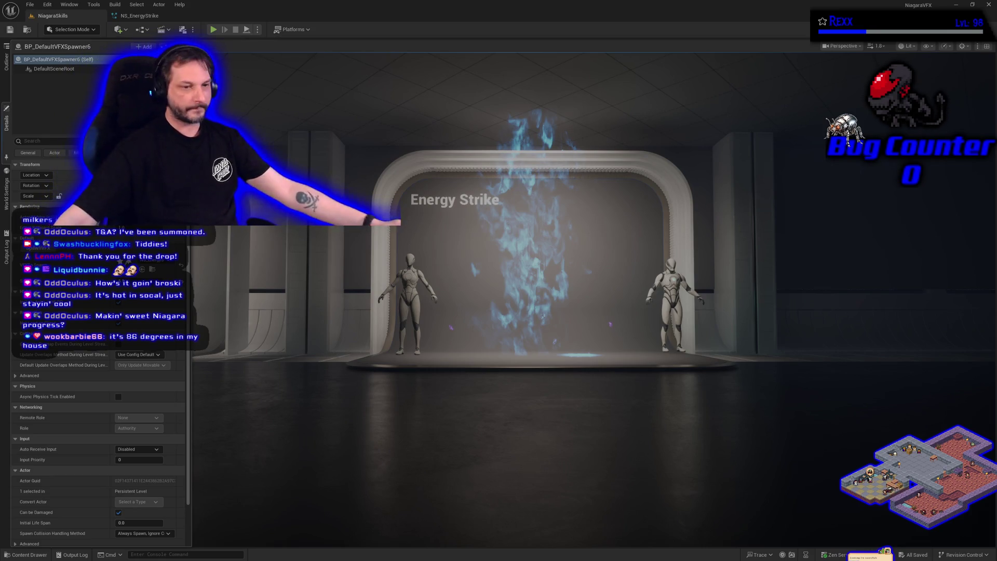
Glance at NS_EnergyStrike, then fly the level view to the Laser Attack stage and open the Outliner
{"action": "left_click", "coordinate": [139, 16]}
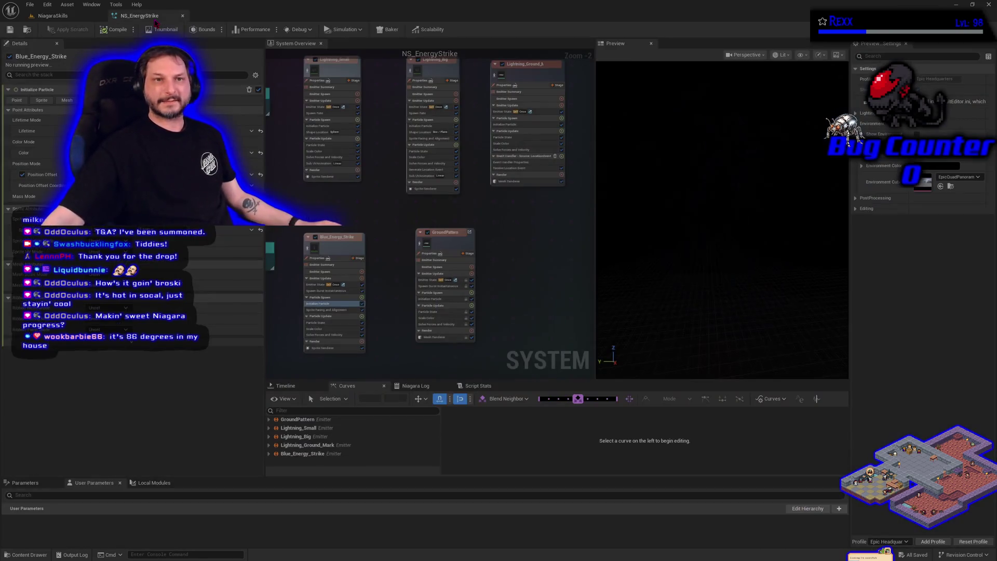
{"action": "left_click", "coordinate": [83, 16]}
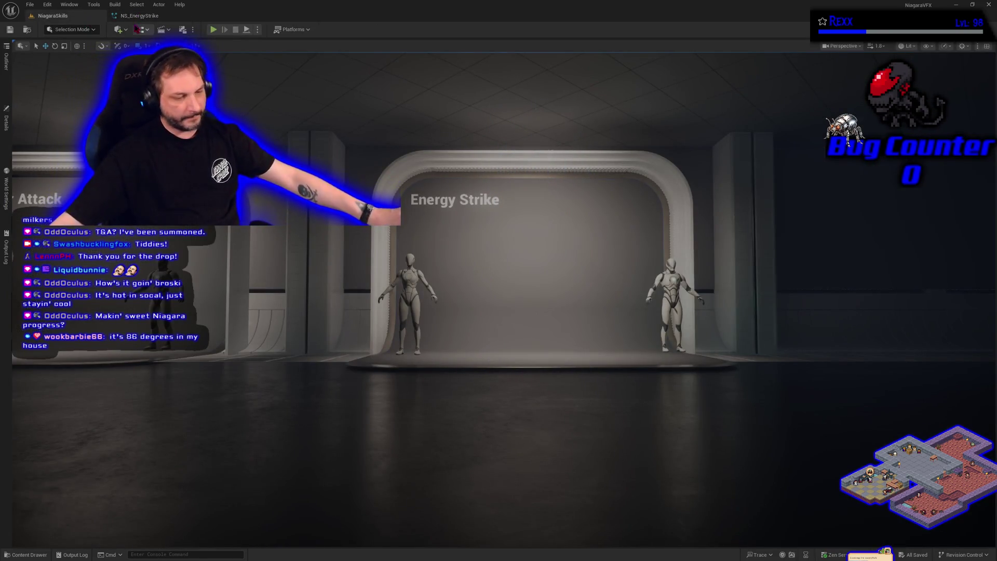
{"action": "key", "text": "a"}
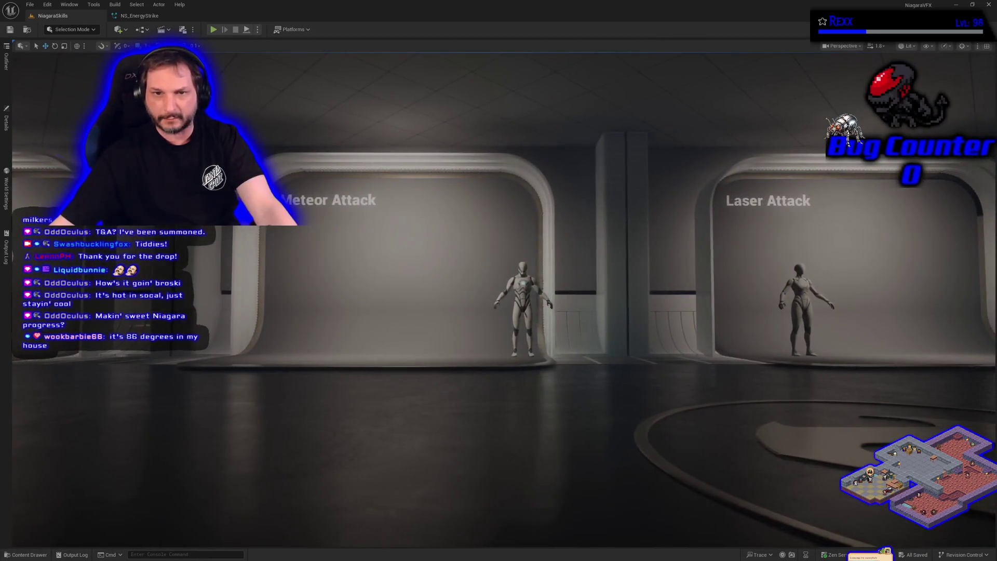
{"action": "key", "text": "a"}
{"action": "scroll", "coordinate": [499, 296], "scroll_direction": "down", "scroll_amount": 3}
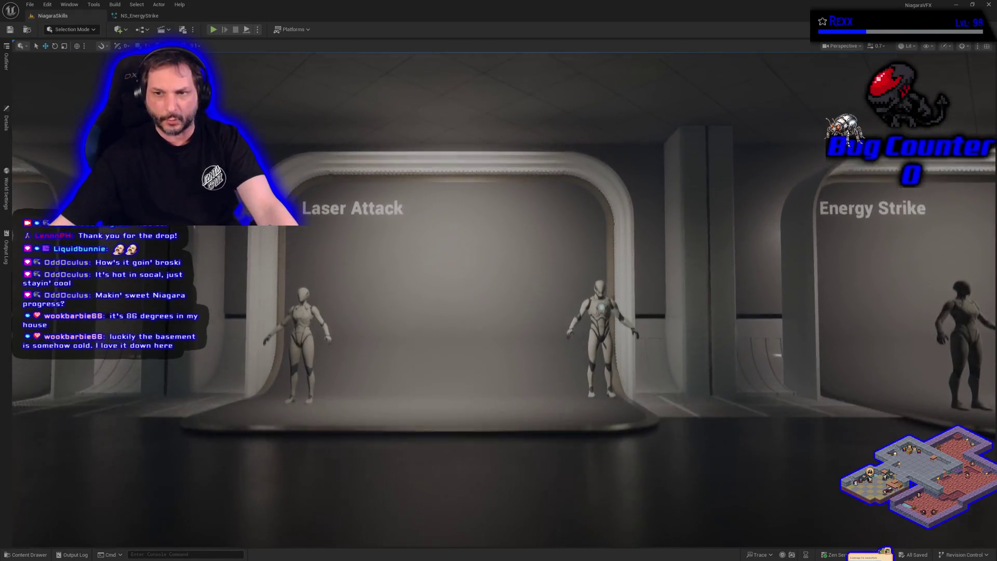
{"action": "key", "text": "w"}
{"action": "key", "text": "w"}
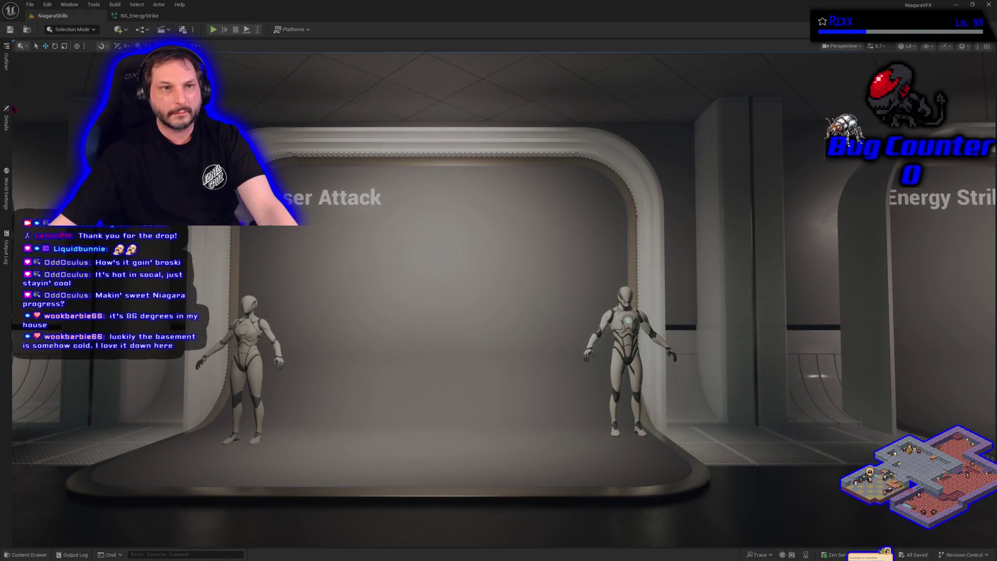
{"action": "left_click", "coordinate": [6, 61]}
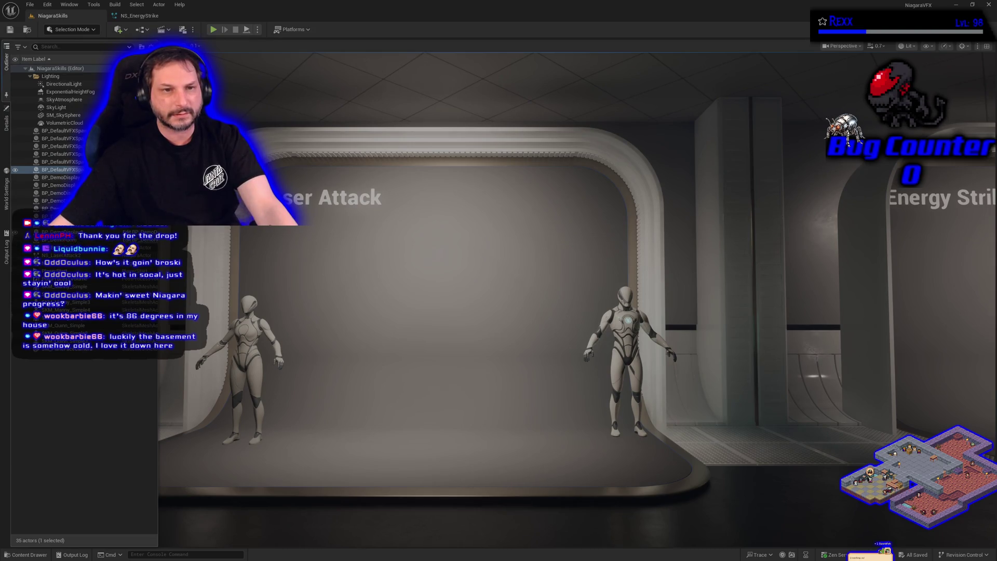
Select spawner and SM_SkySphere actors in the Outliner and view BP_DefaultVFXSpawner5's properties
{"action": "left_click", "coordinate": [57, 162]}
{"action": "left_click", "coordinate": [63, 114]}
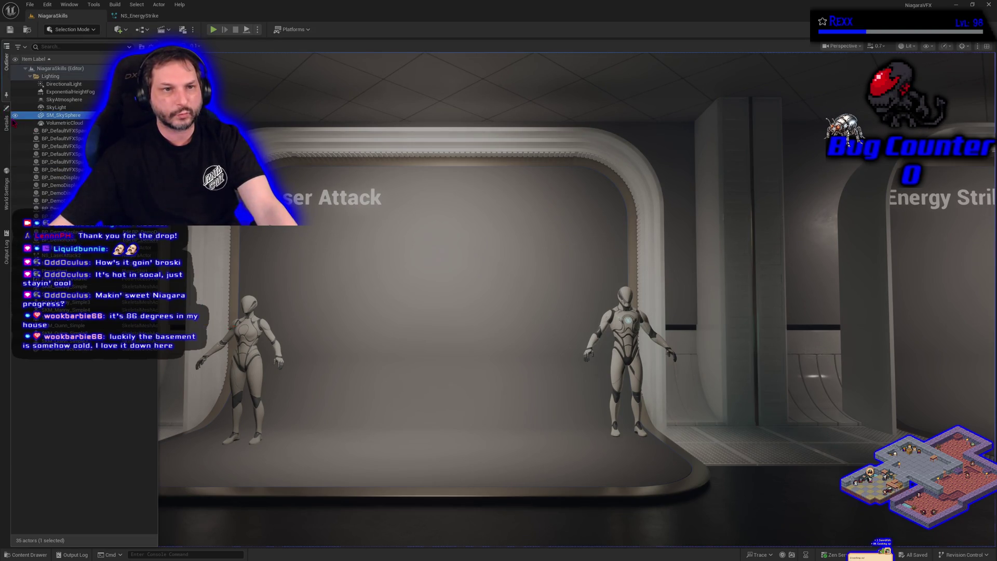
{"action": "left_click", "coordinate": [57, 161]}
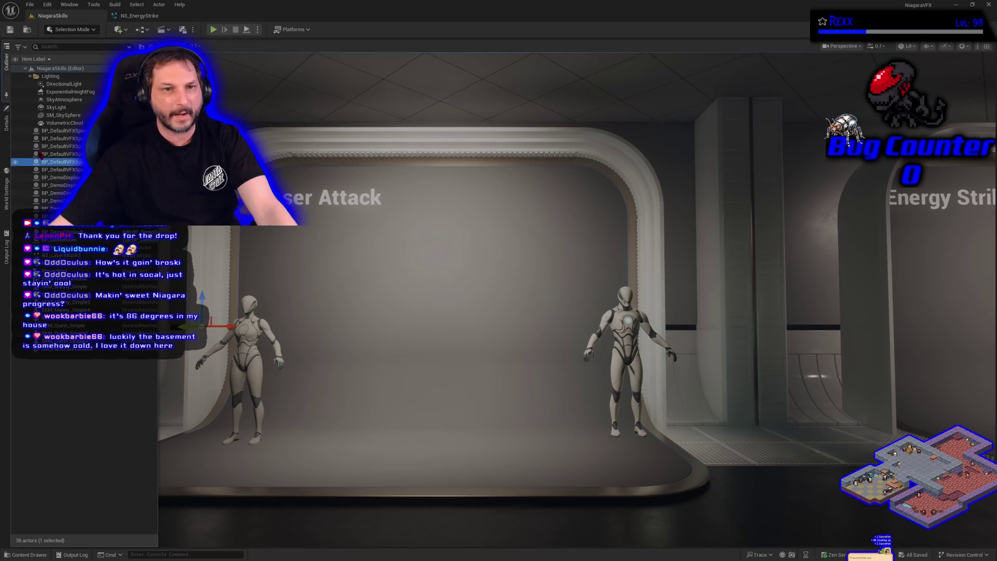
{"action": "left_click", "coordinate": [6, 122]}
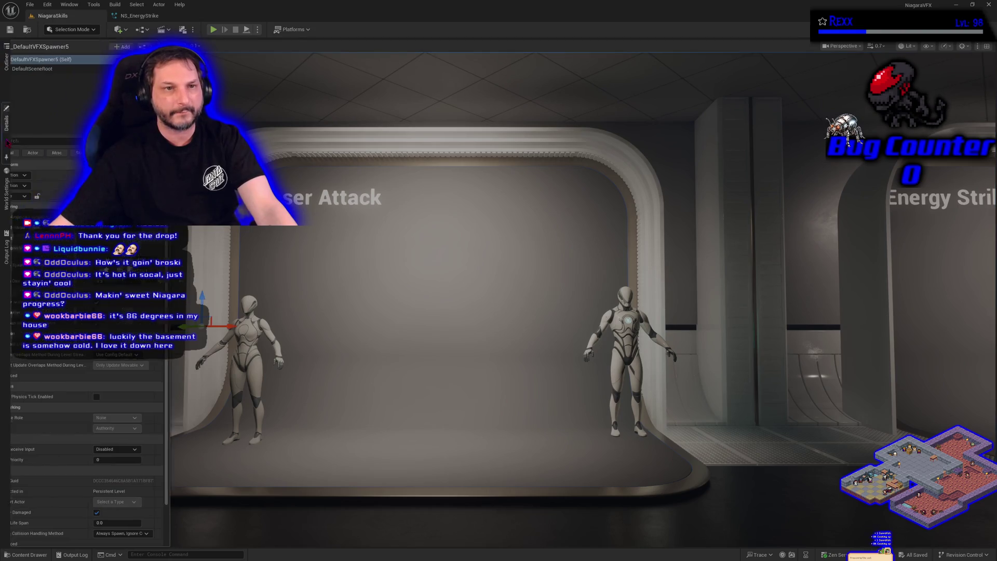
{"action": "left_click", "coordinate": [338, 437]}
Move the view back to the Energy Strike stage and pick a VFX spawner in the Outliner
{"action": "scroll", "coordinate": [338, 437], "scroll_direction": "up", "scroll_amount": 5}
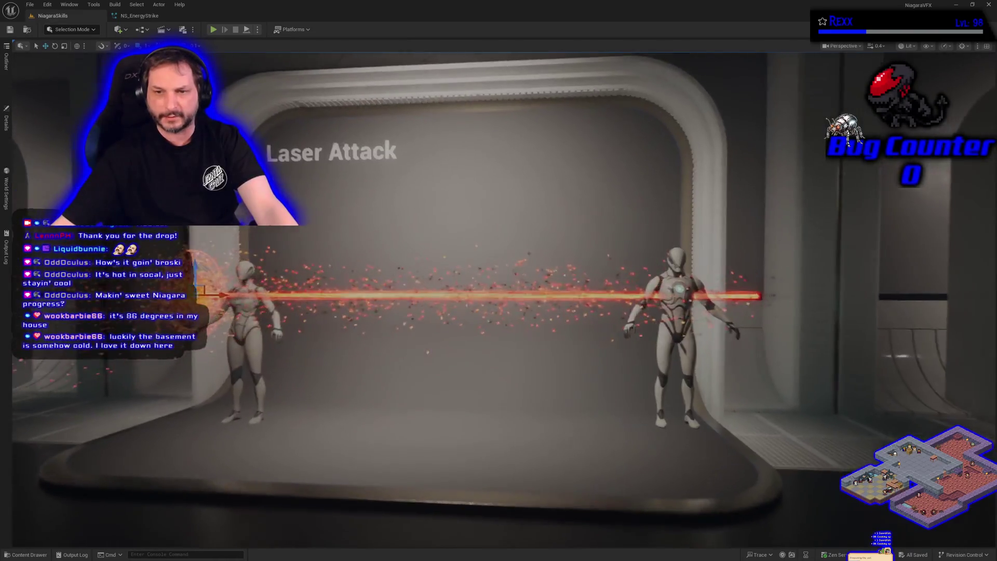
{"action": "scroll", "coordinate": [504, 371], "scroll_direction": "up", "scroll_amount": 5}
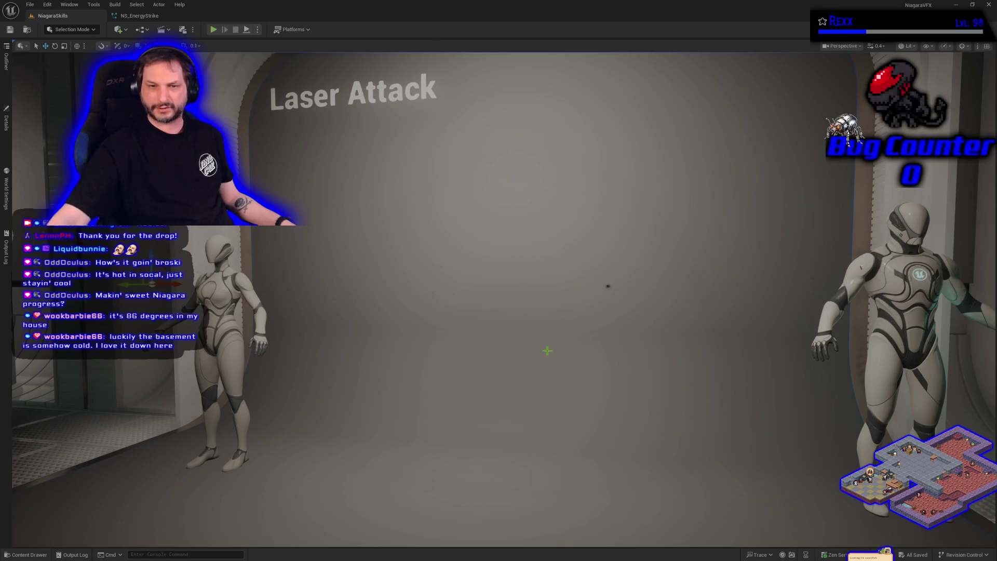
{"action": "left_click_drag", "start_coordinate": [541, 358], "coordinate": [799, 359]}
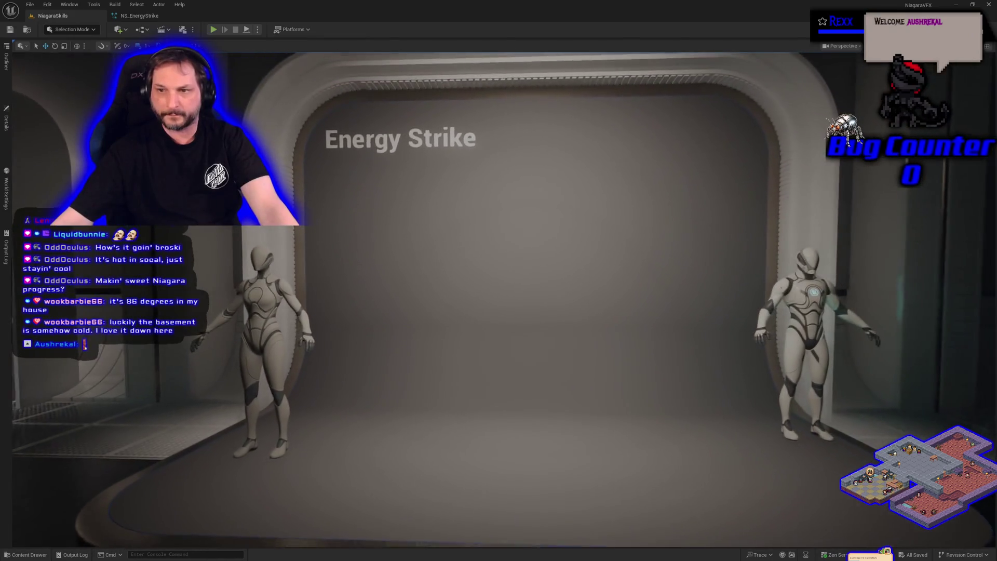
{"action": "left_click", "coordinate": [6, 63]}
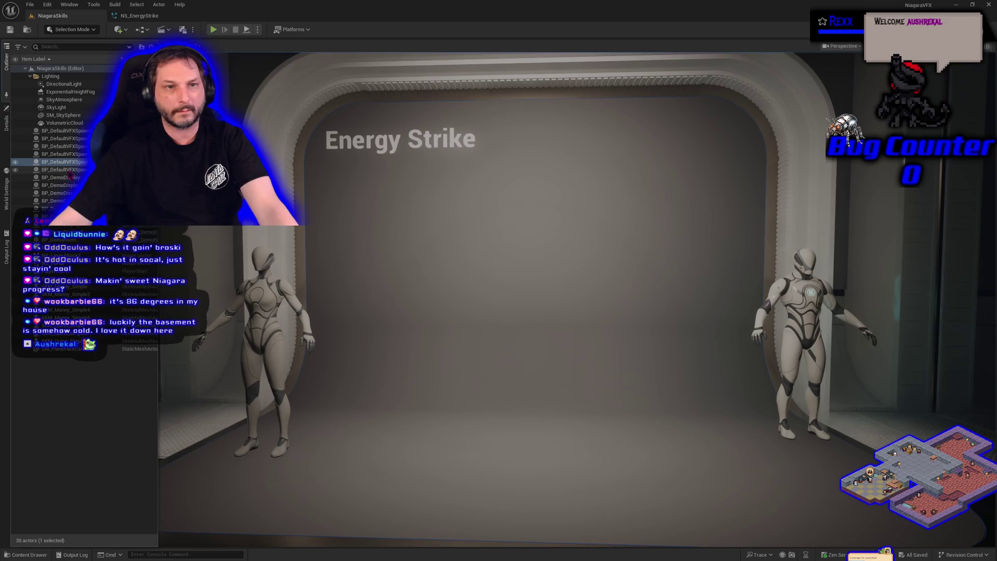
{"action": "left_click", "coordinate": [67, 169]}
Show BP_DefaultVFXSpawner6's properties, then switch to the NS_EnergyStrike system editor
{"action": "left_click", "coordinate": [7, 131]}
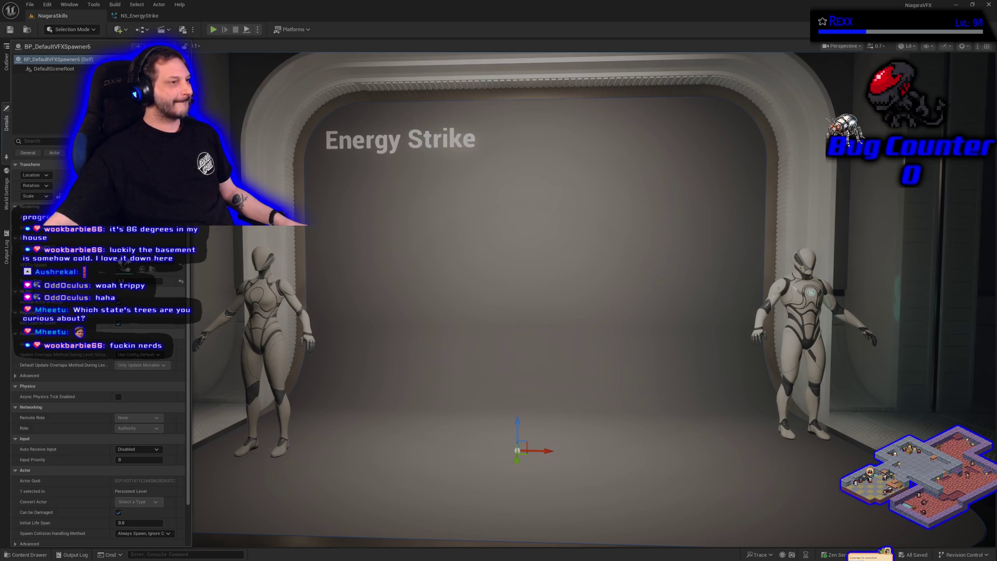
{"action": "left_click", "coordinate": [150, 19]}
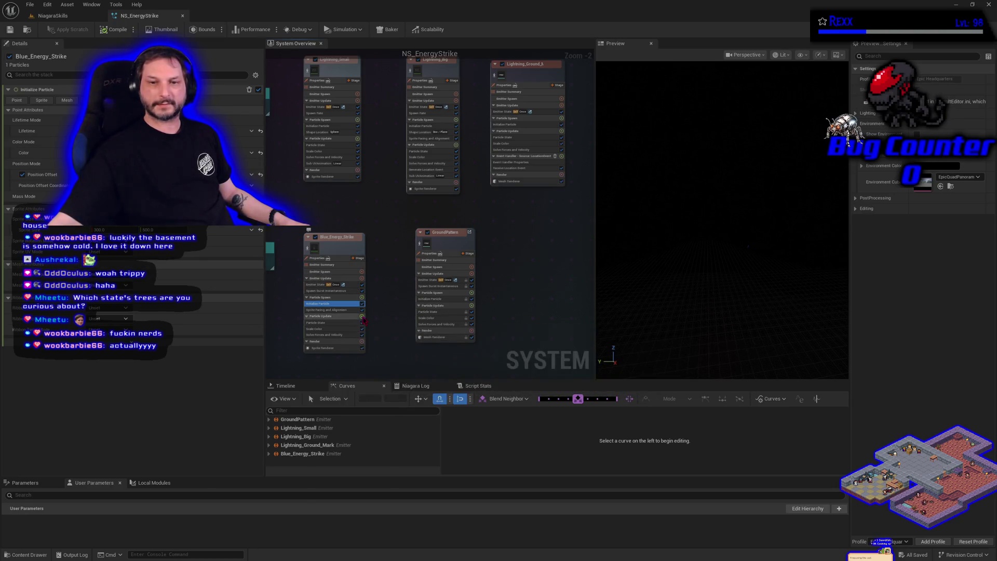
Add a Scale Sprite Size module to Blue_Energy_Strike's Particle Update using Non-Uniform Curve mode
{"action": "left_click", "coordinate": [362, 316]}
{"action": "type", "text": "scale sprite size"}
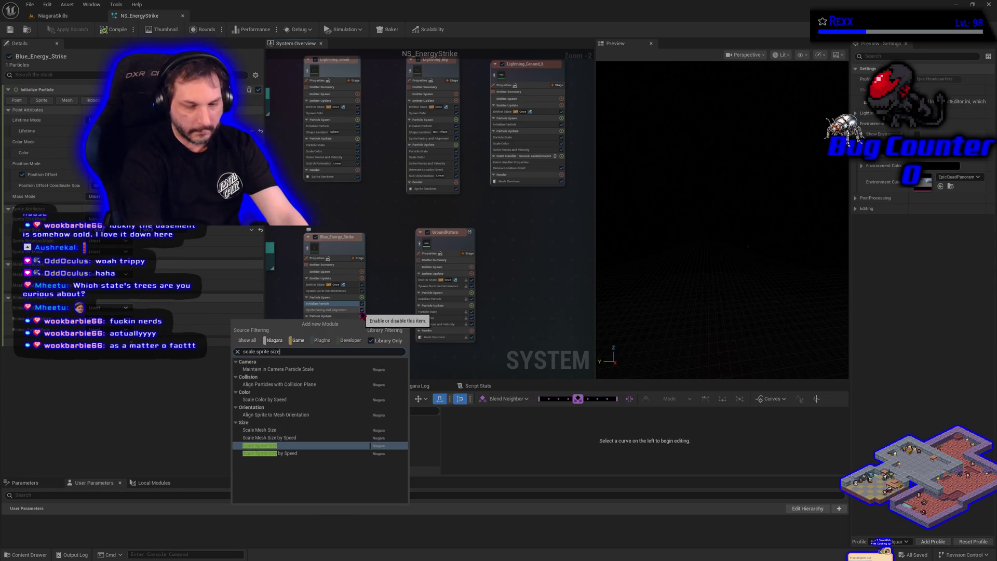
{"action": "key", "text": "Return"}
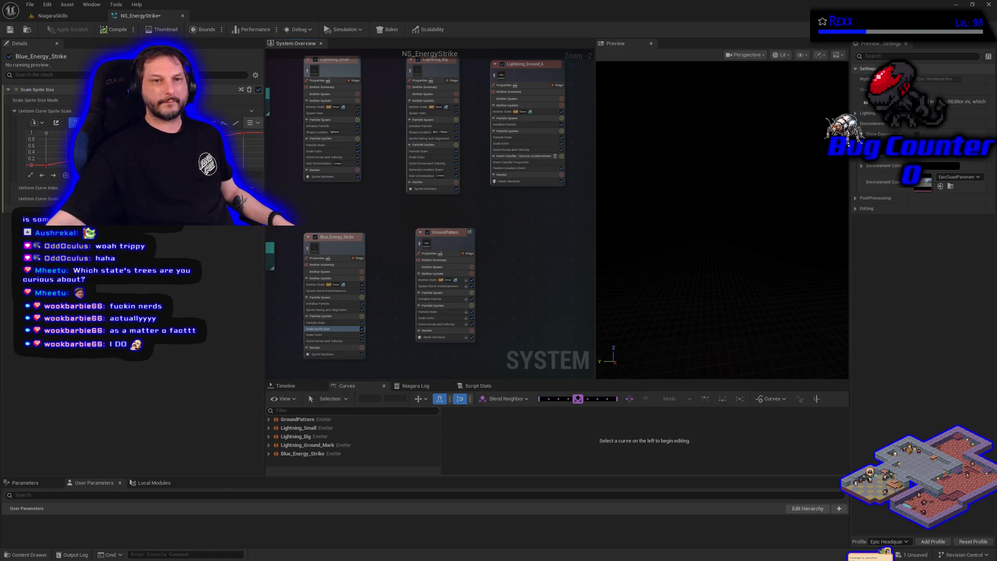
{"action": "key", "text": "Down"}
{"action": "key", "text": "Return"}
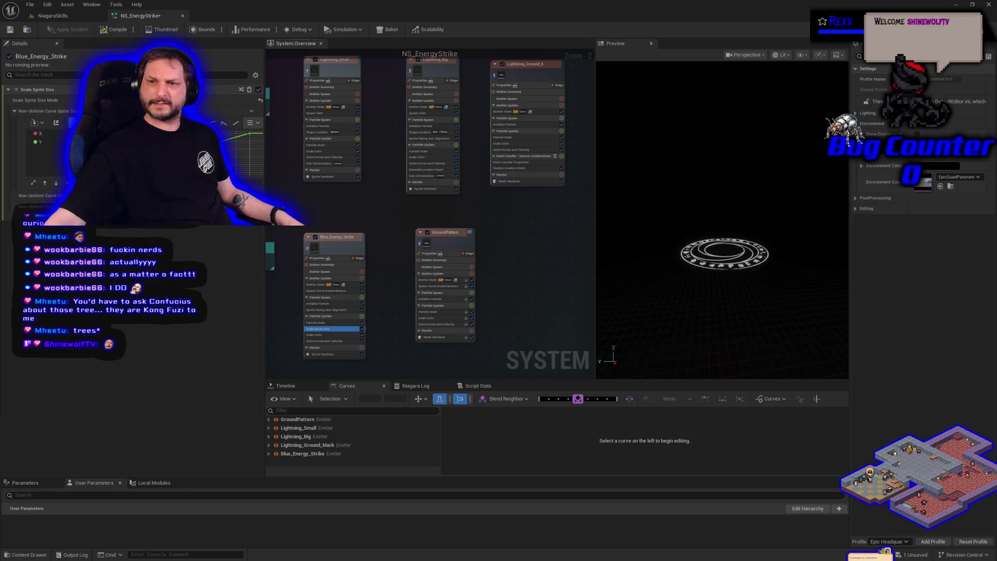
Save NS_EnergyStrike with the new Scale Sprite Size module from the toolbar
{"action": "left_click", "coordinate": [12, 30]}
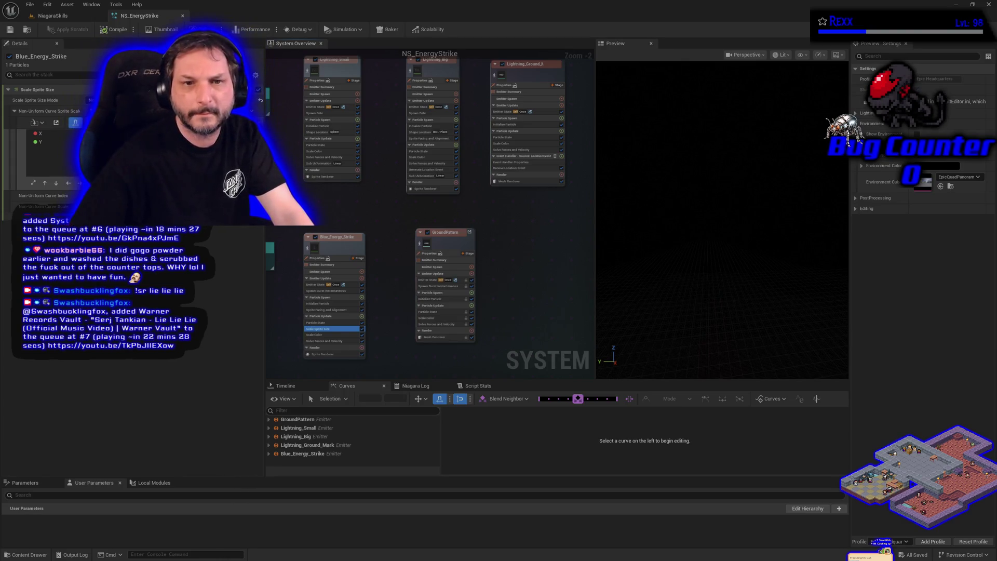
Plot Scale Sprite Size in the Curves panel and set the X curve's first key to 1
{"action": "left_click_drag", "start_coordinate": [264, 156], "coordinate": [296, 156]}
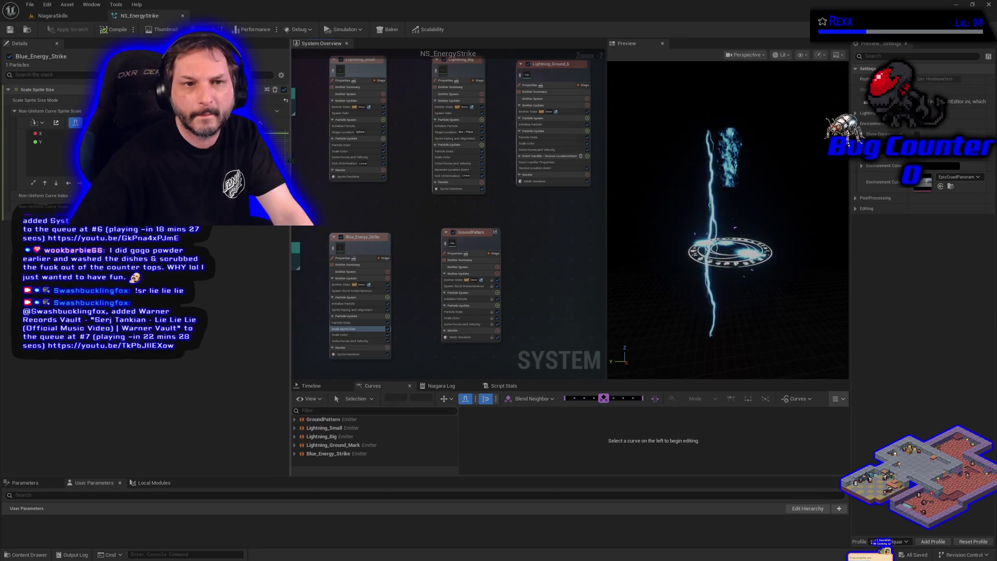
{"action": "left_click", "coordinate": [56, 122]}
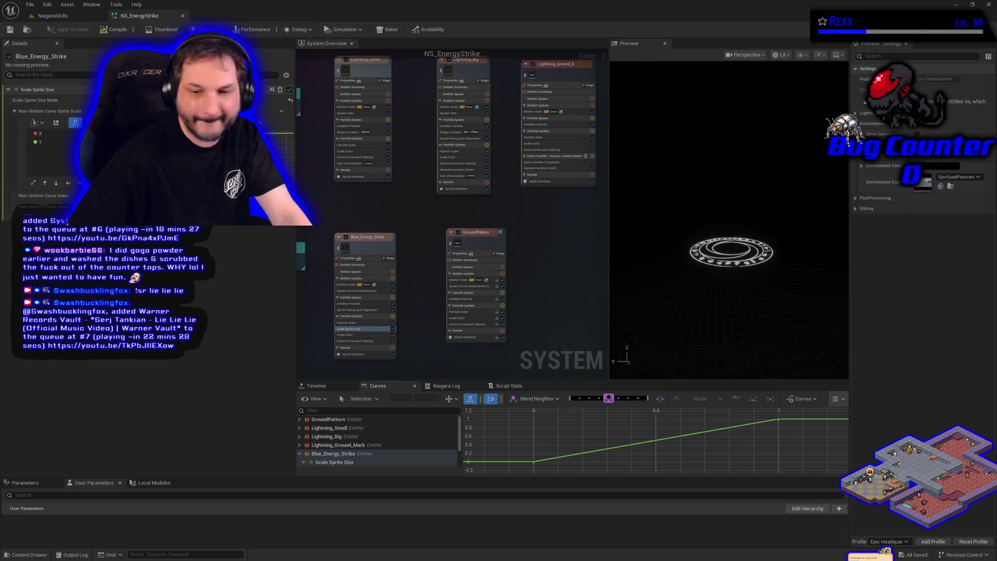
{"action": "left_click", "coordinate": [303, 462]}
{"action": "scroll", "coordinate": [347, 431], "scroll_direction": "down", "scroll_amount": 2}
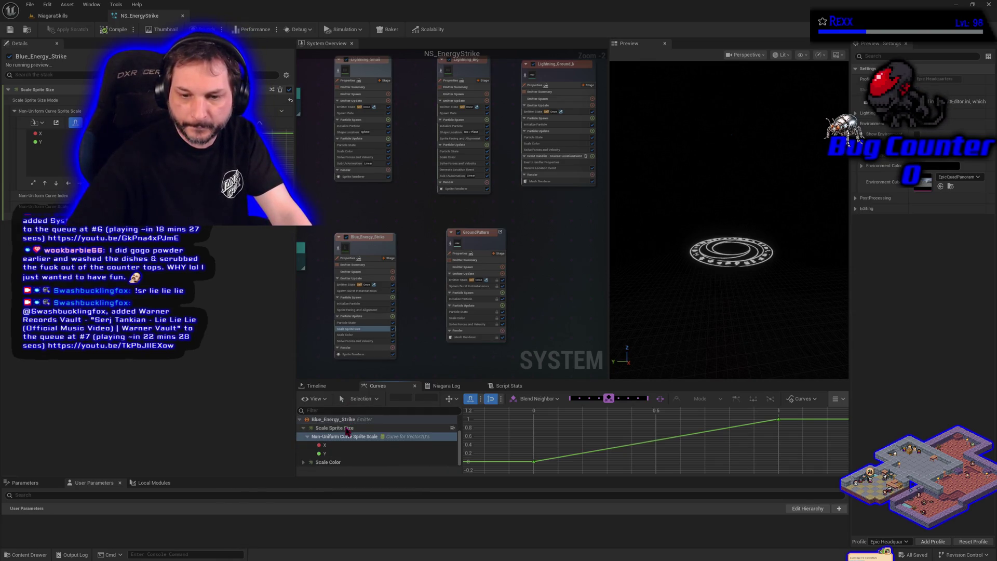
{"action": "left_click", "coordinate": [324, 445]}
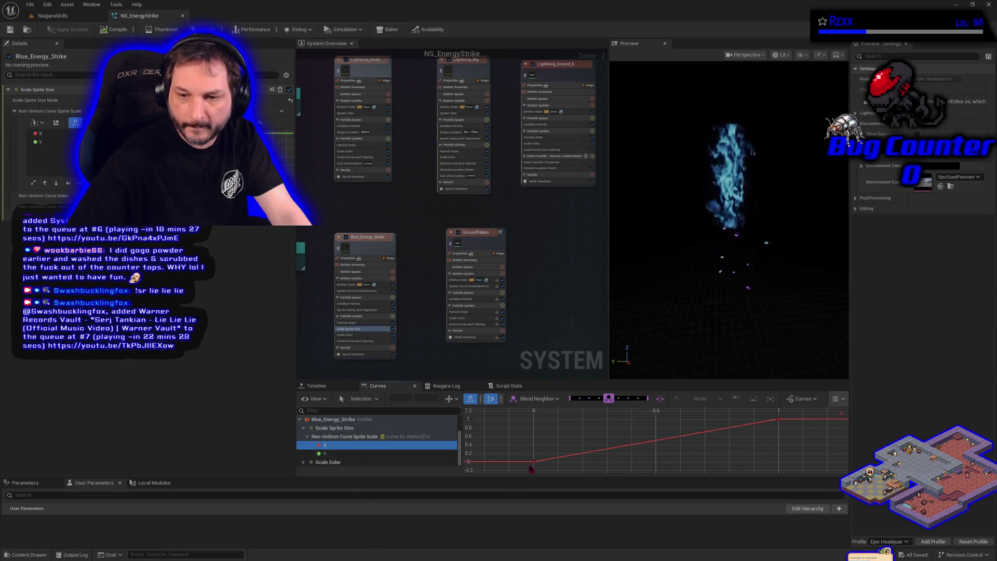
{"action": "left_click", "coordinate": [534, 461]}
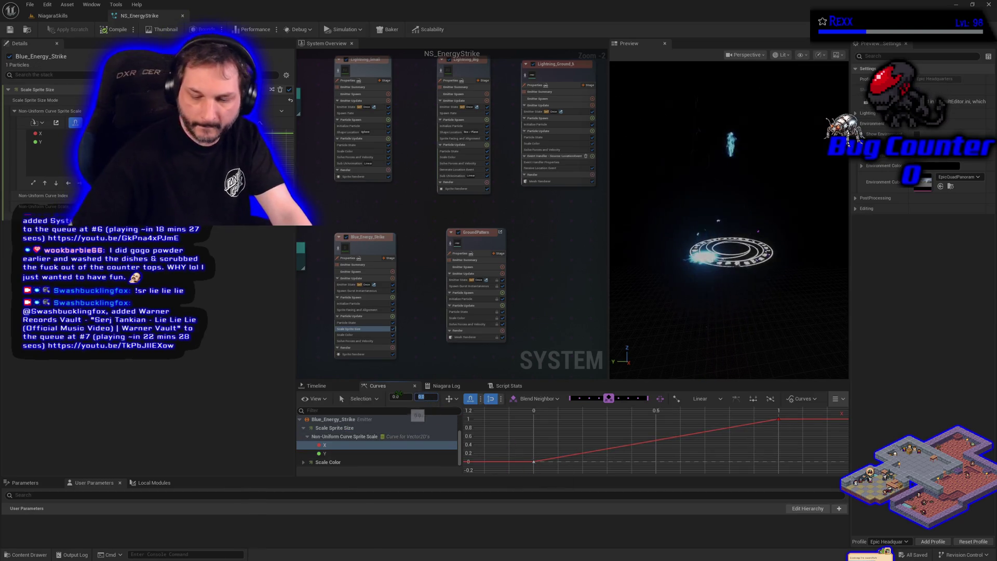
{"action": "type", "text": "1"}
{"action": "key", "text": "Return"}
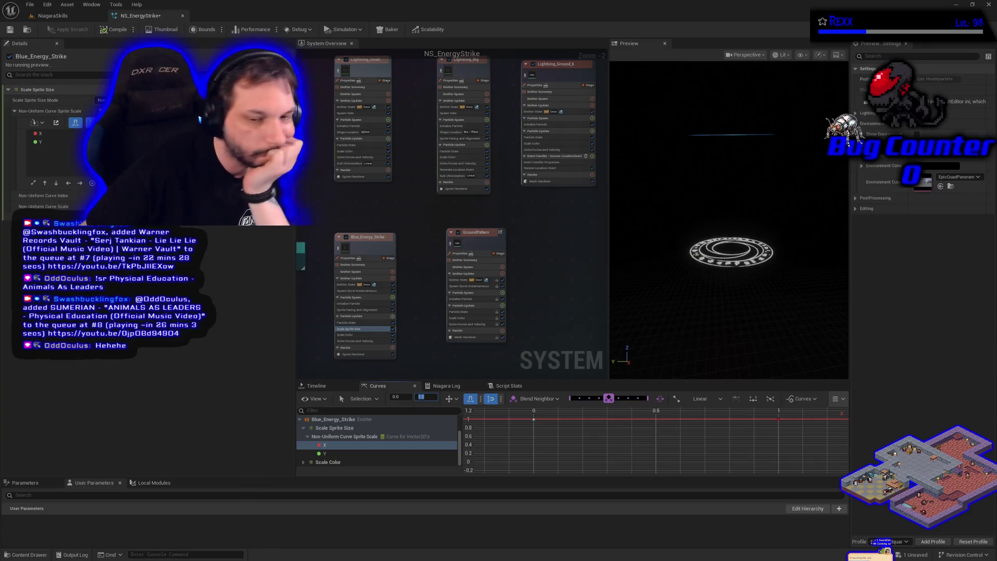
Add a Y curve key with value 1 at time 0.05 and make the Y keys Cubic (auto)
{"action": "left_click", "coordinate": [324, 454]}
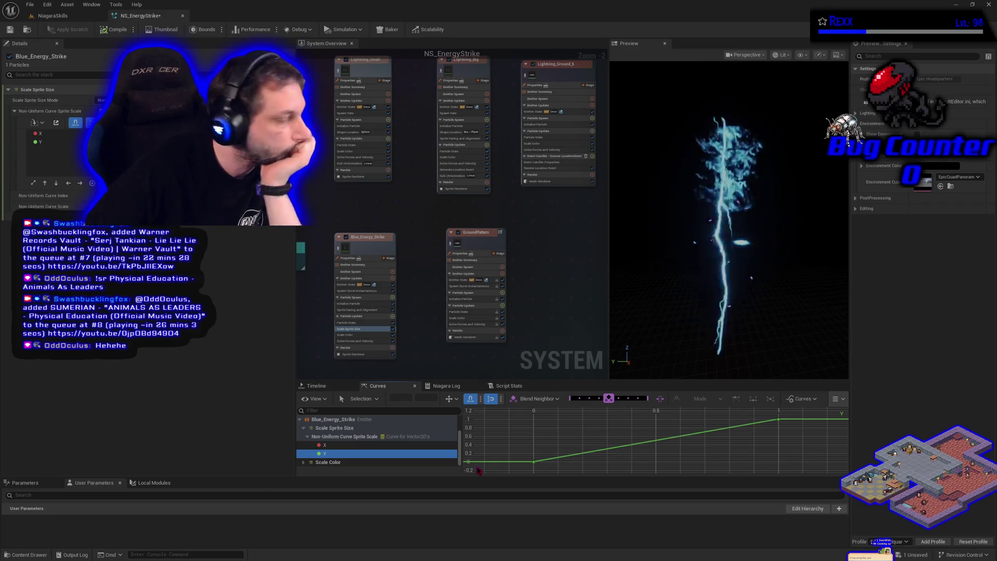
{"action": "middle_click", "coordinate": [557, 457]}
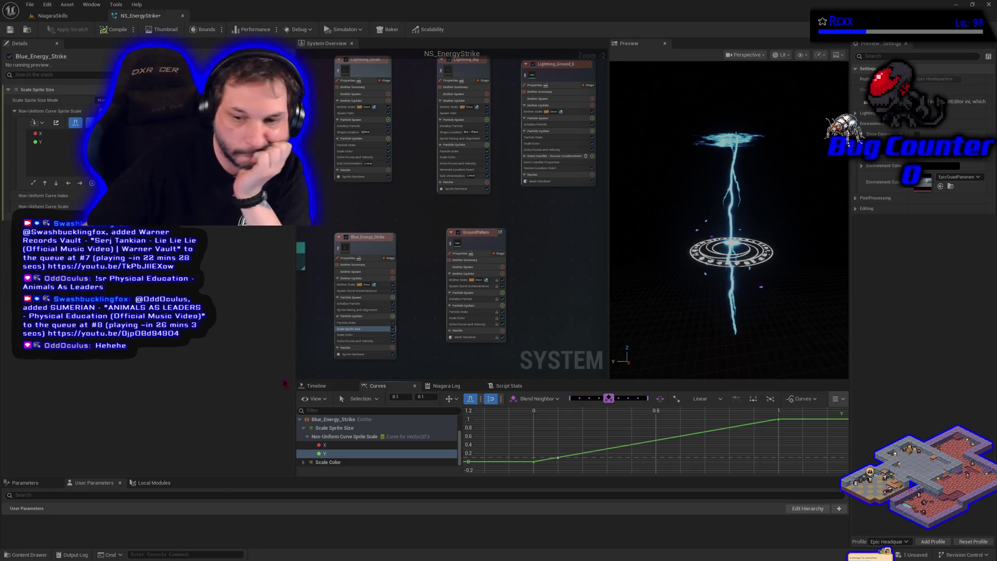
{"action": "double_click", "coordinate": [427, 398]}
{"action": "type", "text": "1"}
{"action": "key", "text": "Return"}
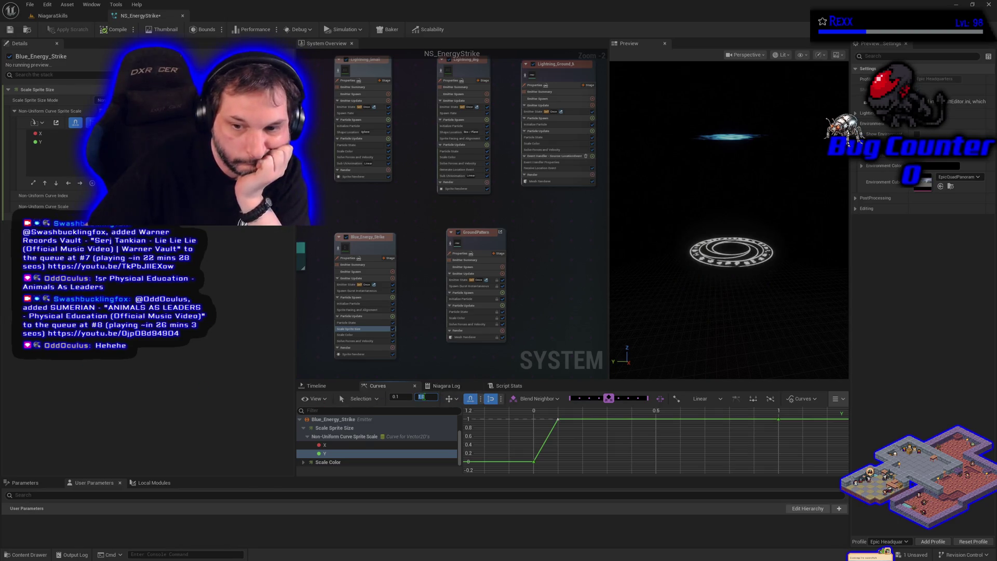
{"action": "double_click", "coordinate": [397, 397]}
{"action": "type", "text": "0.05"}
{"action": "key", "text": "Return"}
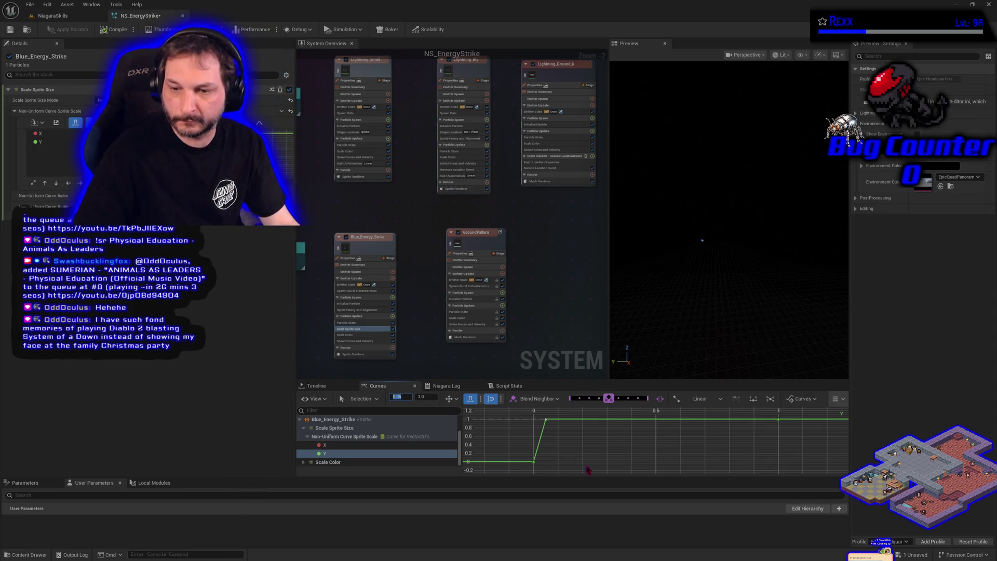
{"action": "left_click_drag", "start_coordinate": [513, 419], "coordinate": [511, 420]}
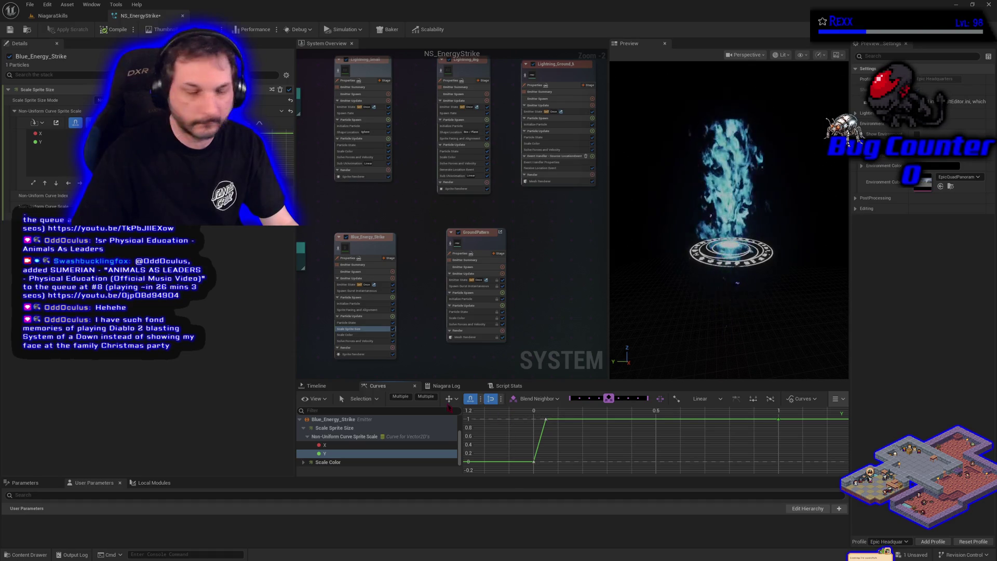
{"action": "key", "text": "1"}
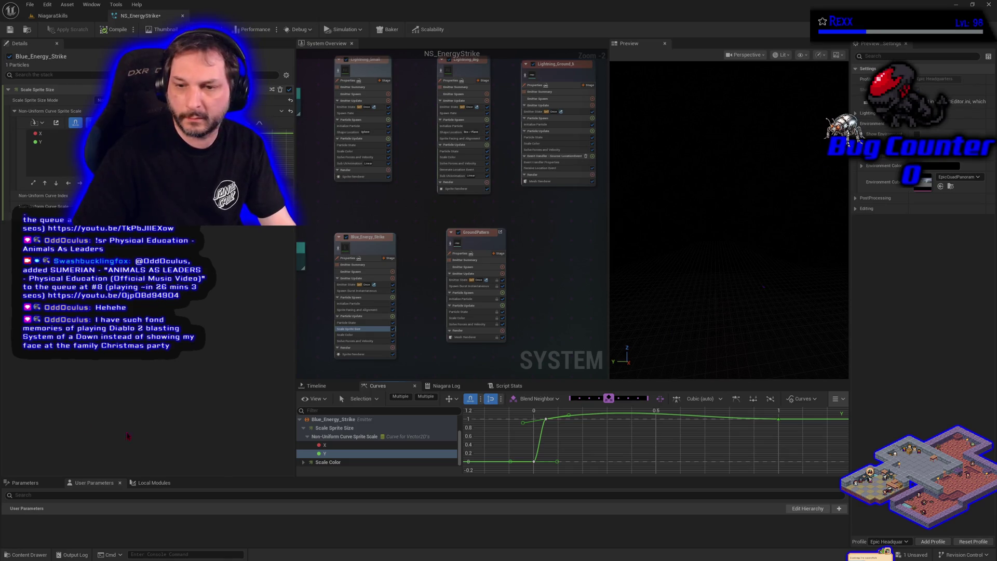
Flatten the Y scale key tangents, save NS_EnergyStrike, and return to the NiagaraSkills level's spawner
{"action": "right_click", "coordinate": [523, 422]}
{"action": "left_click", "coordinate": [535, 439]}
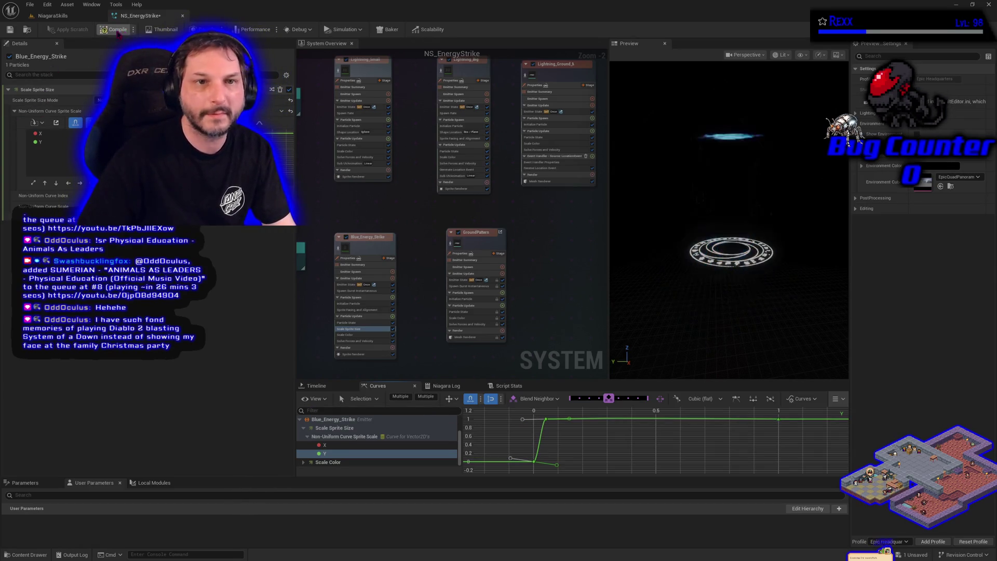
{"action": "left_click", "coordinate": [9, 30]}
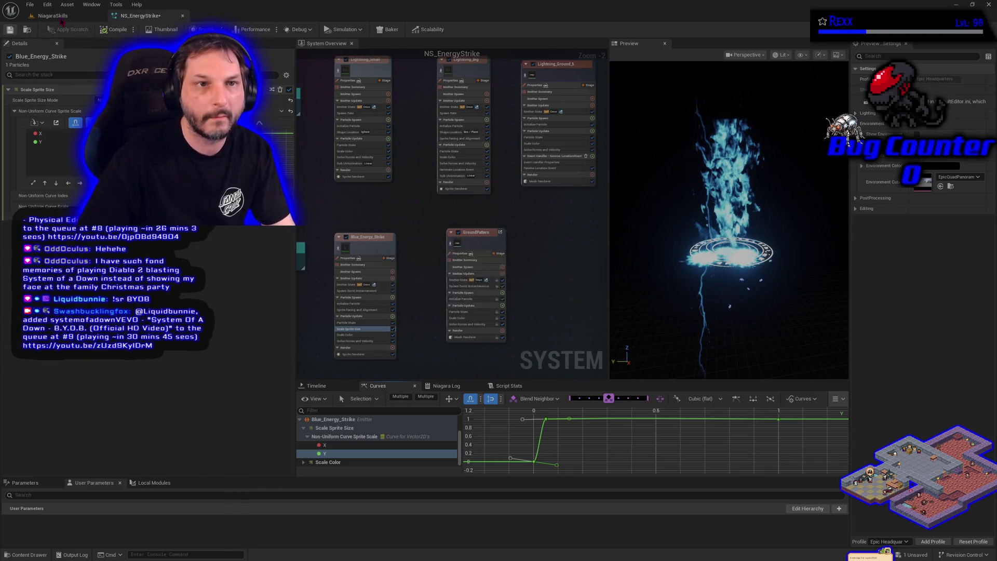
{"action": "left_click", "coordinate": [52, 16]}
{"action": "left_click", "coordinate": [7, 141]}
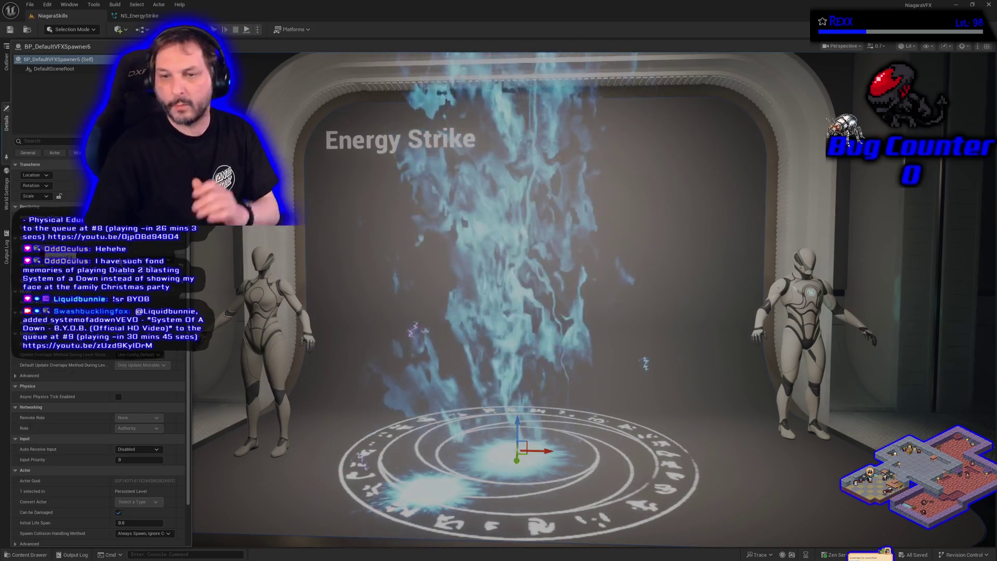
Reopen NS_EnergyStrike, shift the GroundPattern emitter lower and right in the overview, and save
{"action": "scroll", "coordinate": [580, 318], "scroll_direction": "down", "scroll_amount": 5}
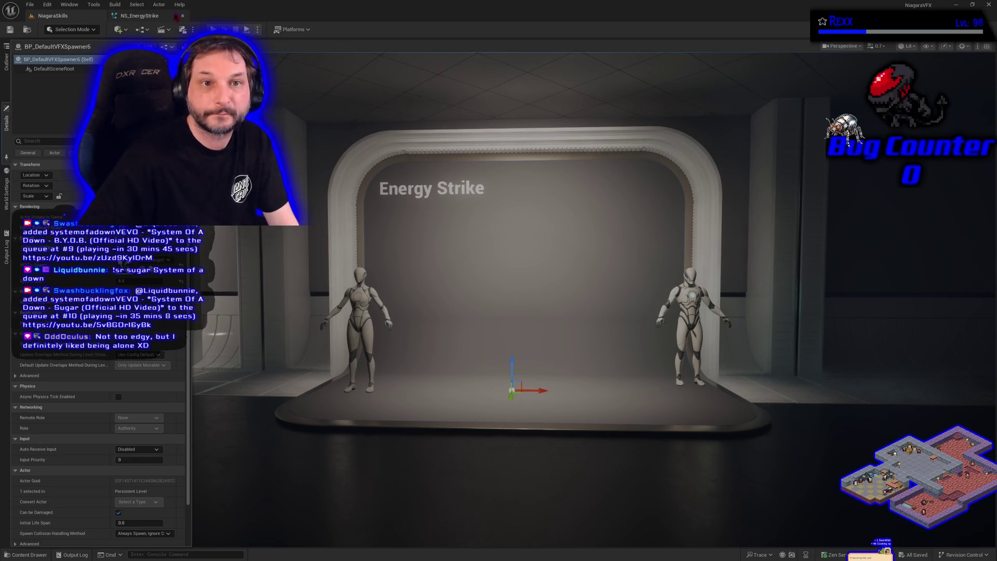
{"action": "left_click", "coordinate": [139, 16]}
{"action": "left_click_drag", "start_coordinate": [485, 240], "coordinate": [565, 248]}
{"action": "key", "text": "ctrl+s"}
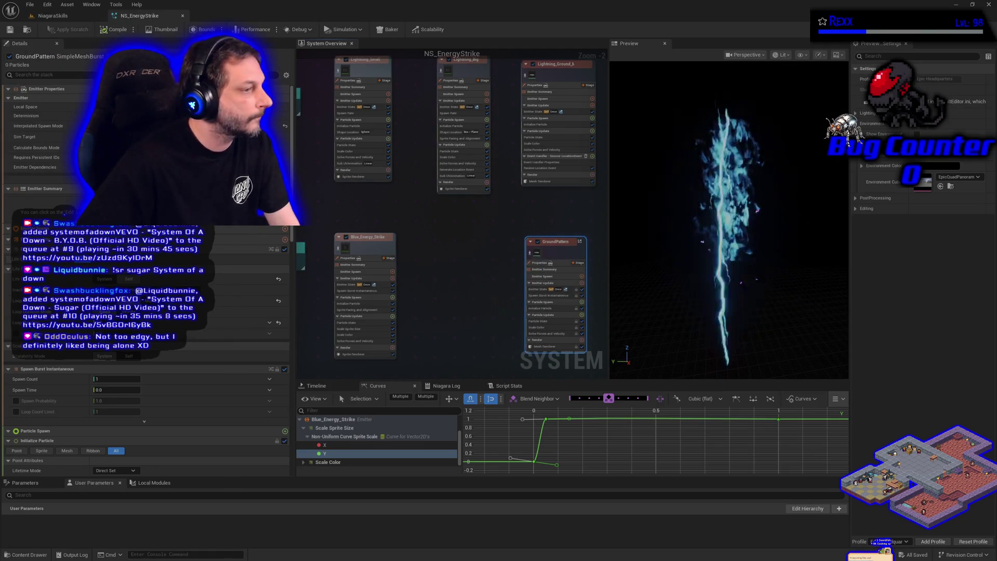
Duplicate the Blue_Energy_Strike emitter with Ctrl+D and rename the copy Purple_Energy_Strike
{"action": "left_click", "coordinate": [372, 254]}
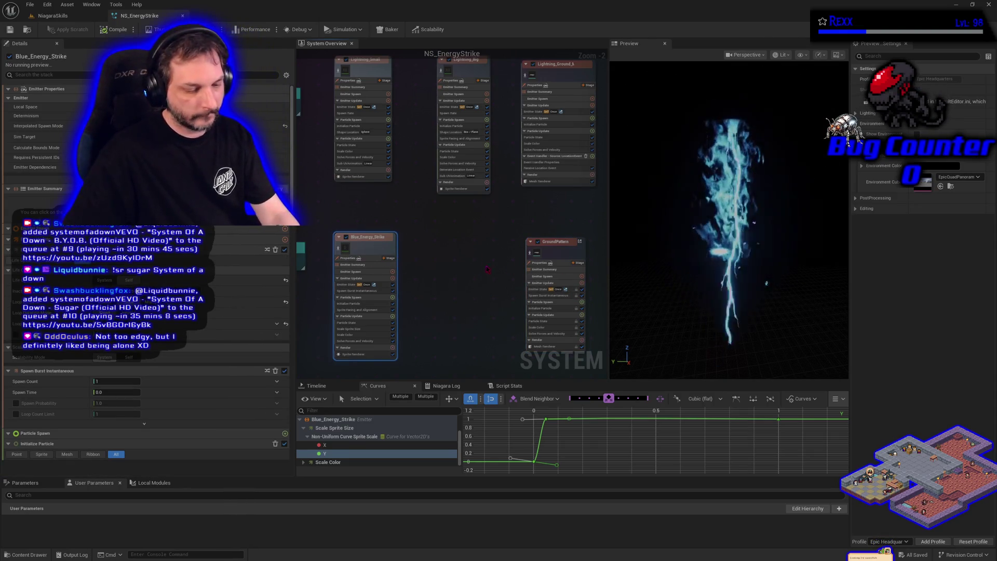
{"action": "key", "text": "ctrl+d"}
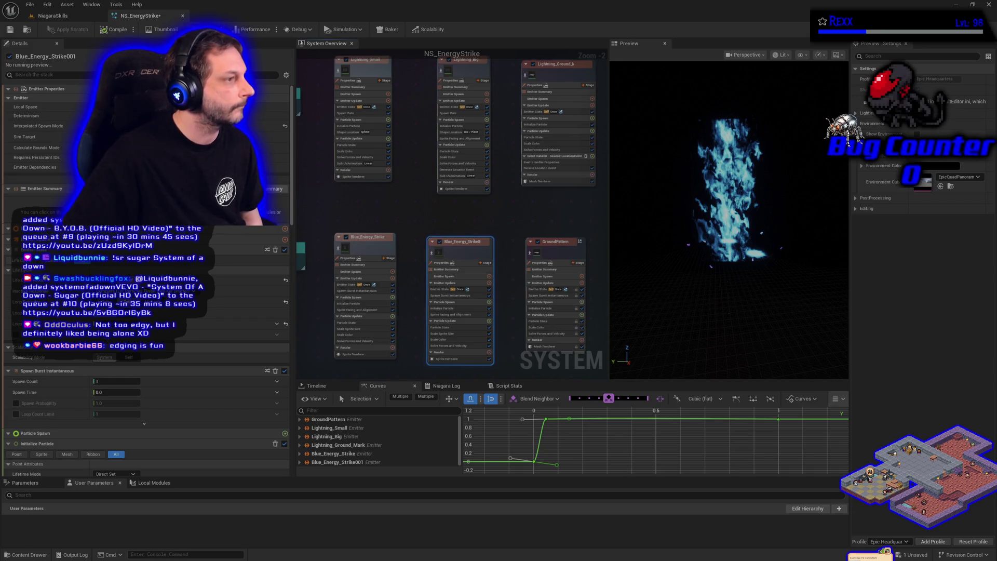
{"action": "double_click", "coordinate": [455, 242]}
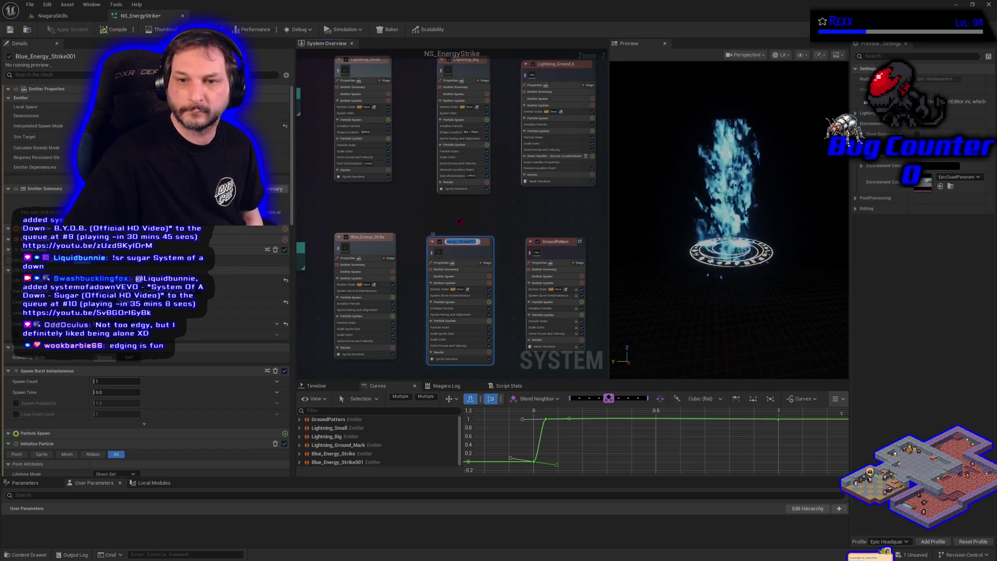
{"action": "key", "text": "End"}
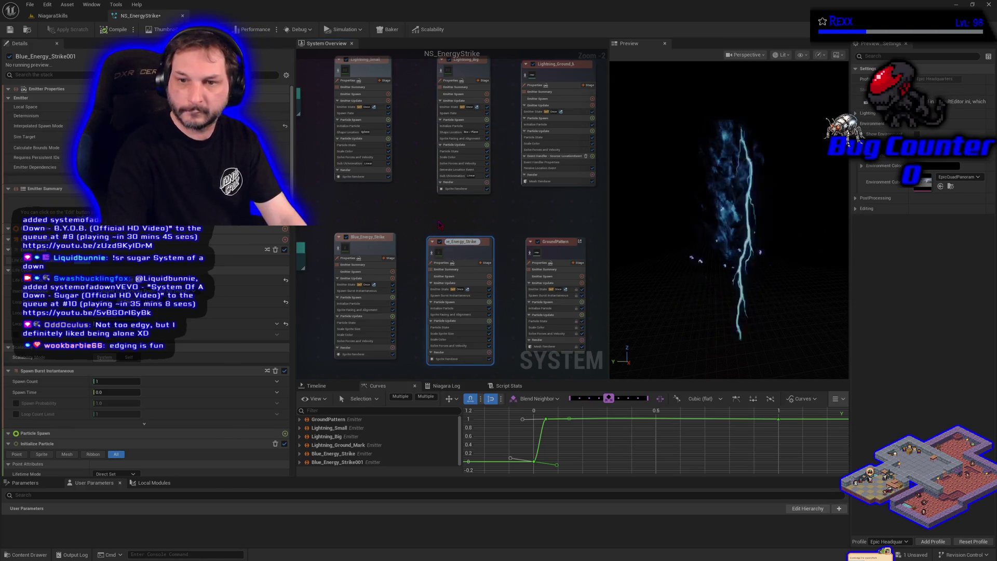
{"action": "key", "text": "BackSpace"}
{"action": "key", "text": "BackSpace"}
{"action": "key", "text": "BackSpace"}
{"action": "key", "text": "Home"}
{"action": "key", "text": "Delete"}
{"action": "key", "text": "Delete"}
{"action": "key", "text": "Delete"}
{"action": "type", "text": "Pure"}
{"action": "key", "text": "BackSpace"}
{"action": "type", "text": "ple"}
{"action": "key", "text": "Return"}
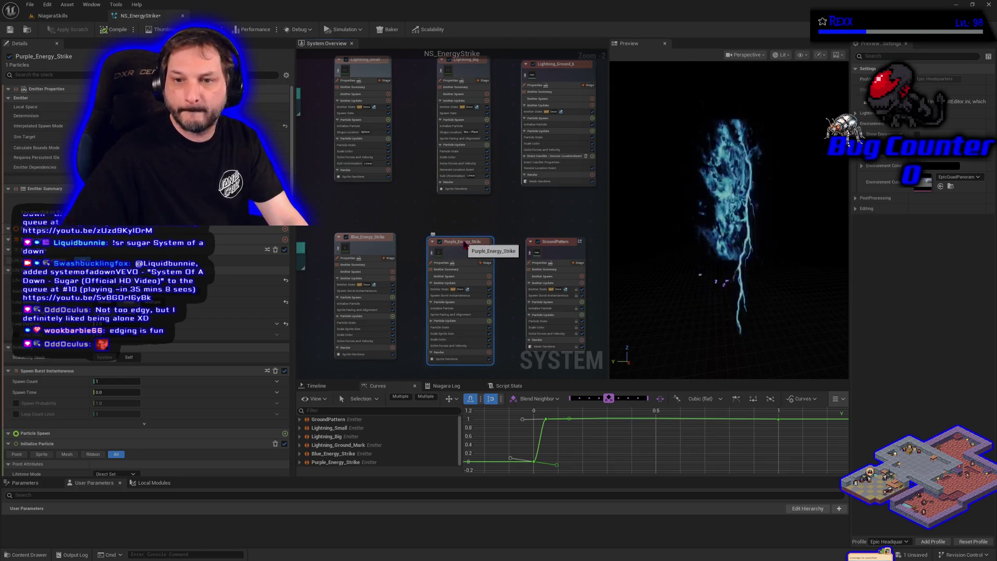
{"action": "left_click", "coordinate": [446, 217]}
Save NS_EnergyStrike, pan the emitter graph, and select Purple_Energy_Strike's Initialize Particle module
{"action": "key", "text": "ctrl+s"}
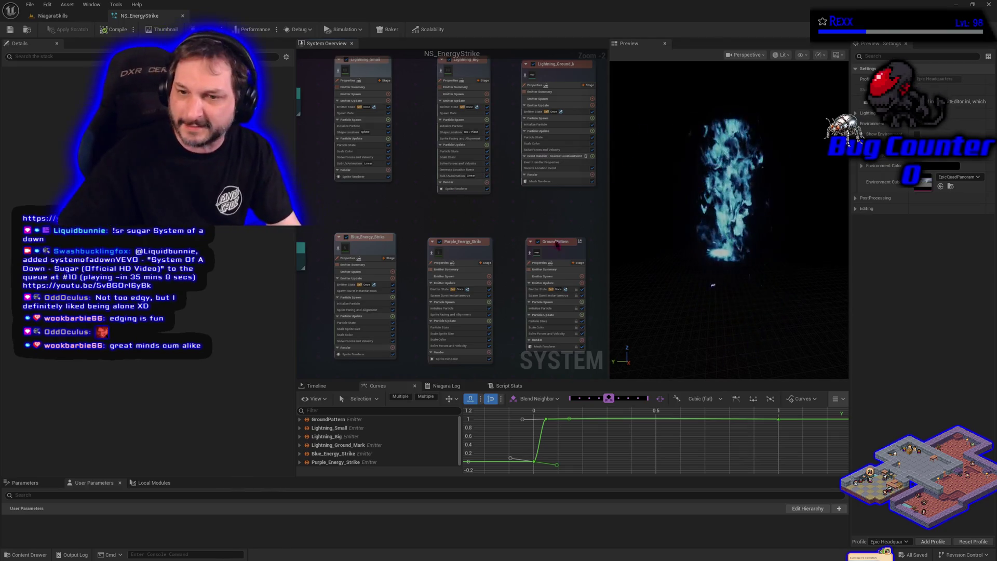
{"action": "left_click_drag", "start_coordinate": [496, 276], "coordinate": [480, 242]}
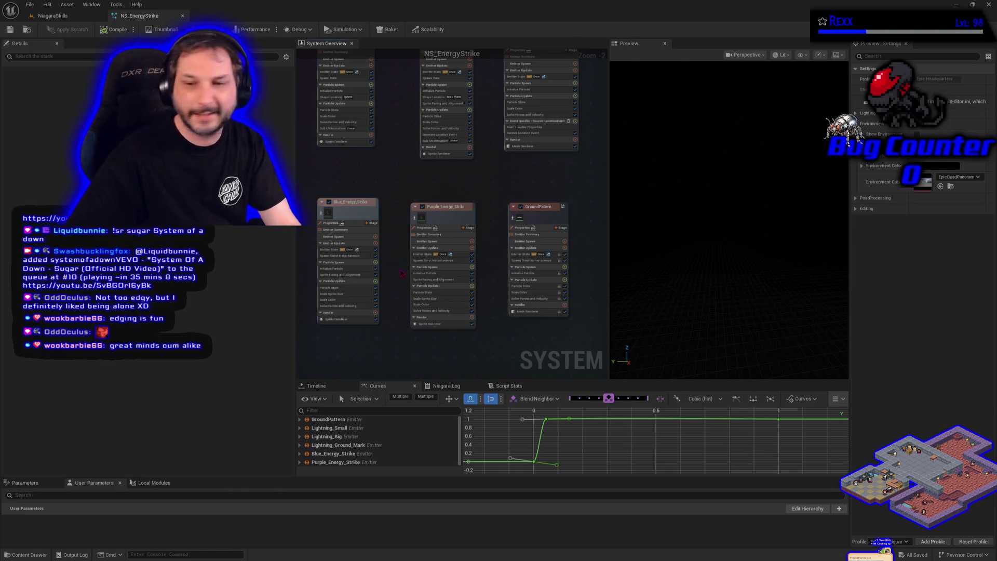
{"action": "left_click", "coordinate": [423, 273]}
Copy Lightning_Small's Color Maximum value and paste it into Purple_Energy_Strike's Initialize Particle Color
{"action": "left_click_drag", "start_coordinate": [381, 172], "coordinate": [407, 229]}
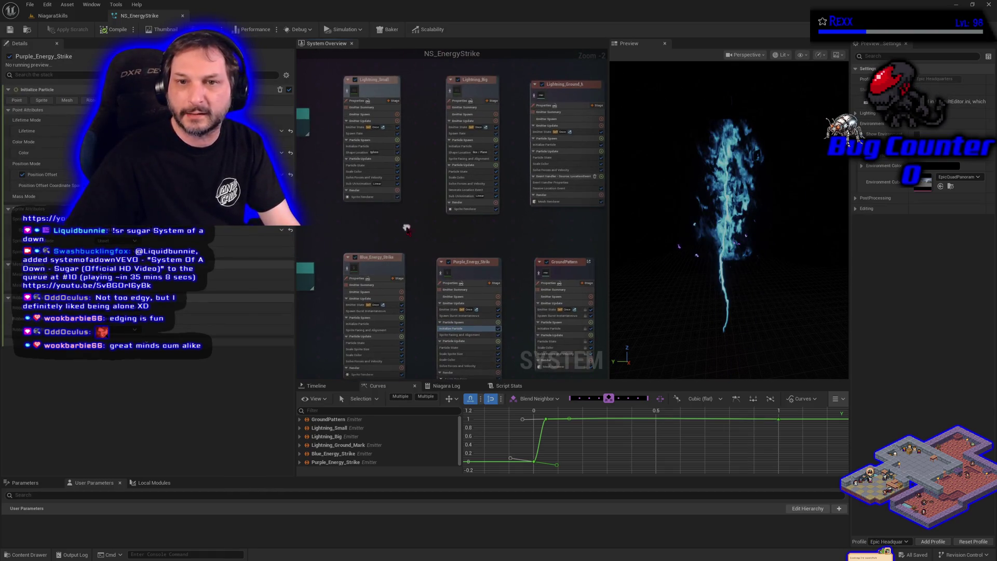
{"action": "left_click", "coordinate": [358, 145]}
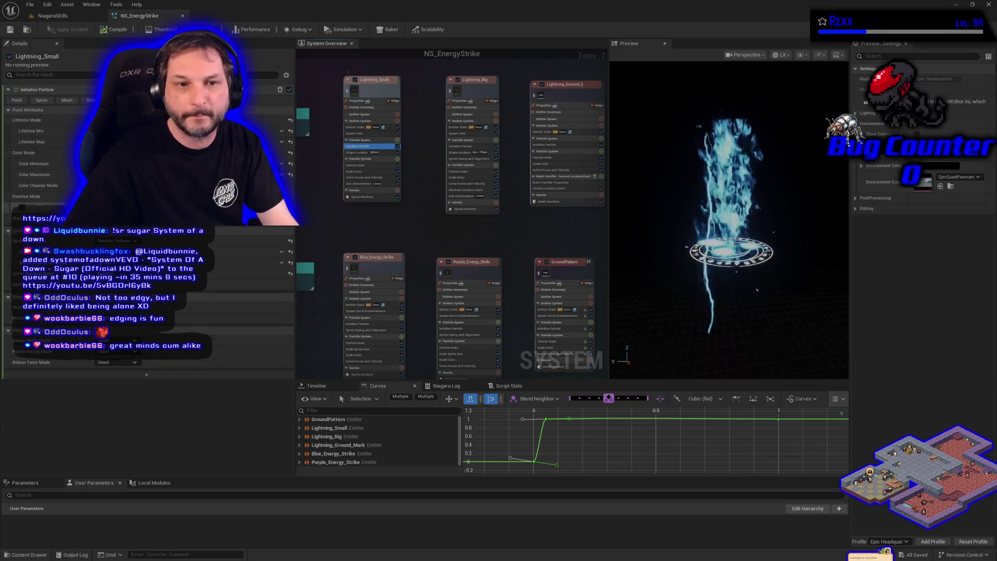
{"action": "right_click", "coordinate": [75, 177]}
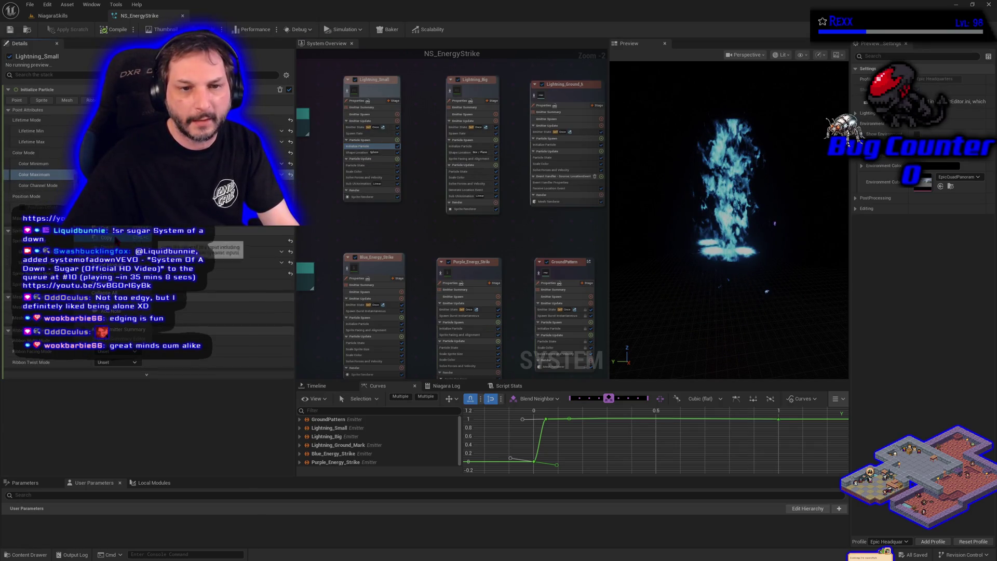
{"action": "left_click", "coordinate": [442, 328]}
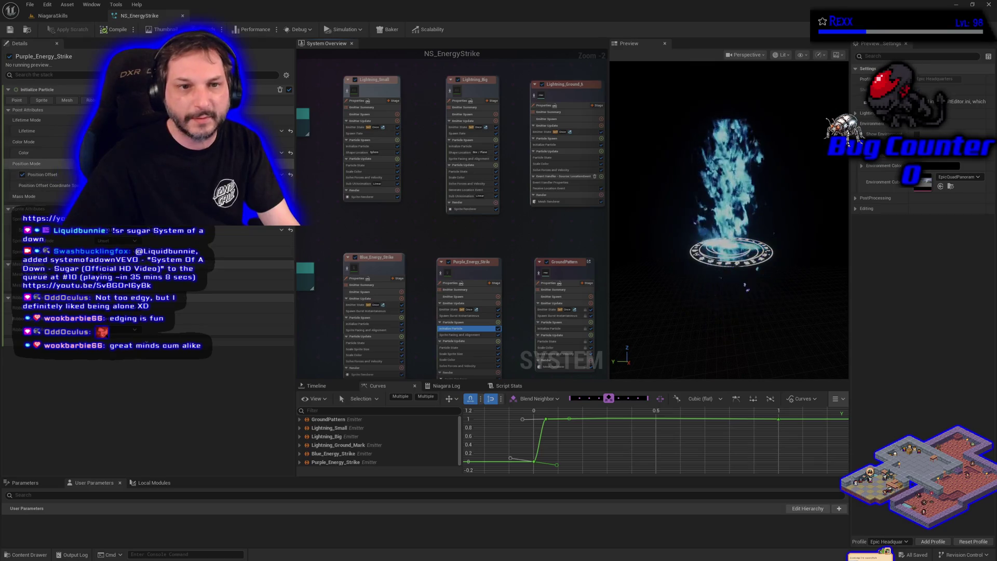
{"action": "right_click", "coordinate": [68, 154]}
{"action": "left_click", "coordinate": [119, 233]}
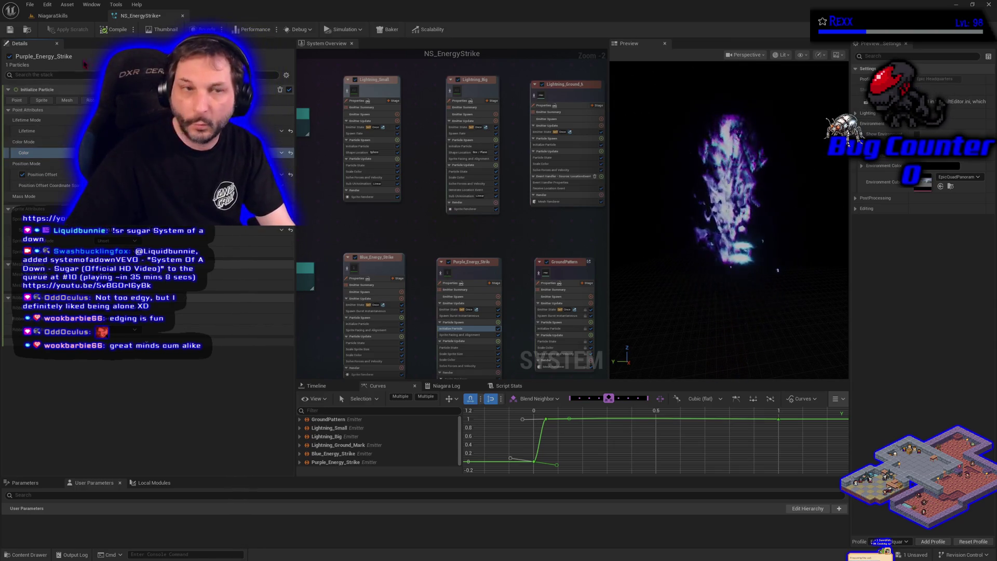
Save the purple NS_EnergyStrike system twice and switch back to the NiagaraSkills level
{"action": "left_click", "coordinate": [11, 30]}
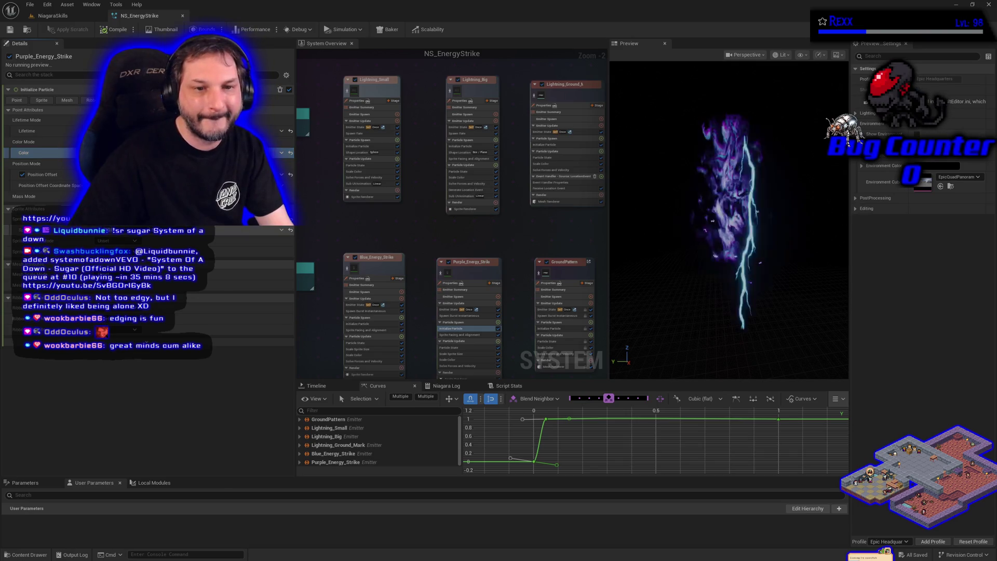
{"action": "left_click", "coordinate": [105, 364]}
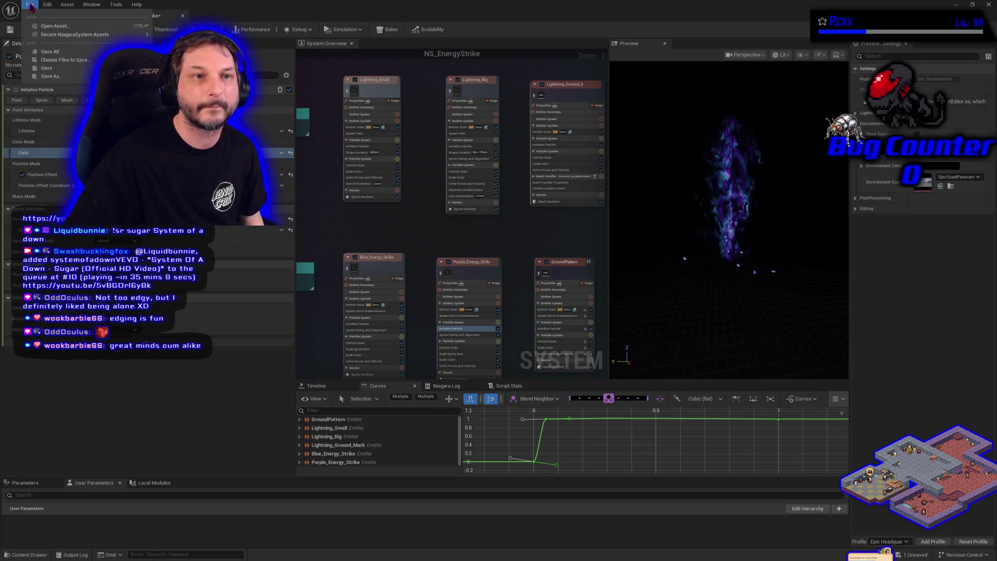
{"action": "key", "text": "ctrl+s"}
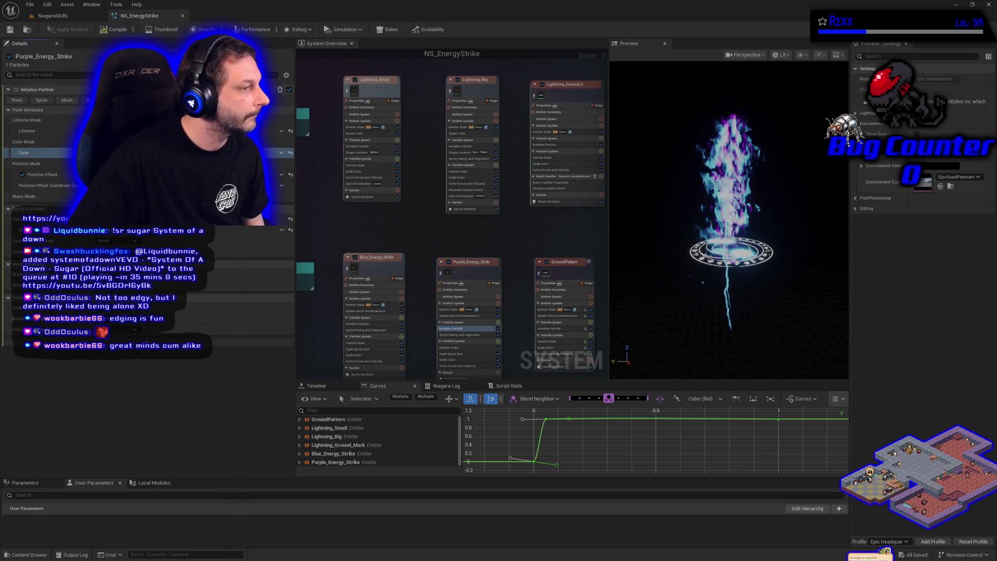
{"action": "left_click", "coordinate": [52, 15]}
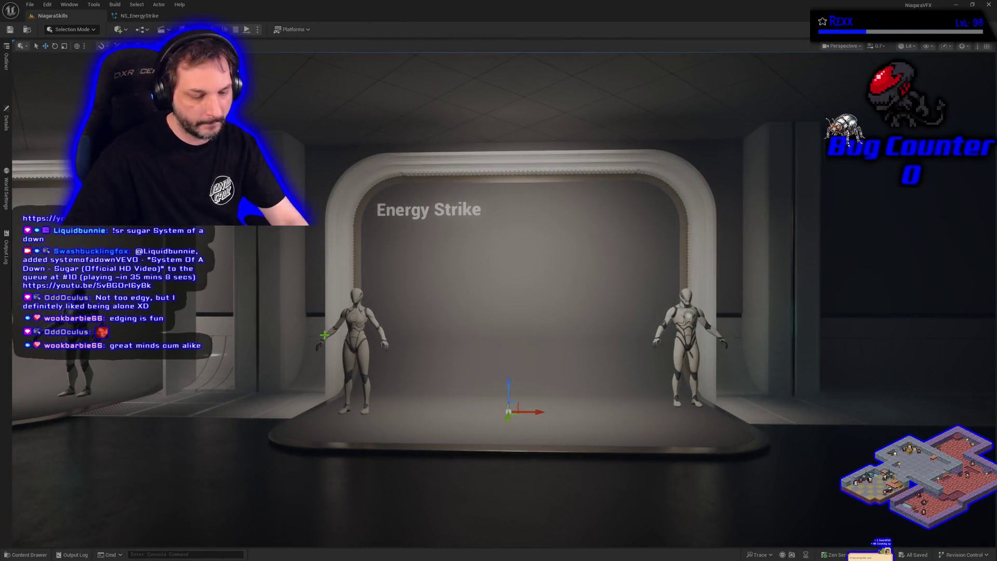
Inspect the stage's VFX spawner details, then switch to the NS_EnergyStrike Niagara editor
{"action": "left_click", "coordinate": [6, 120]}
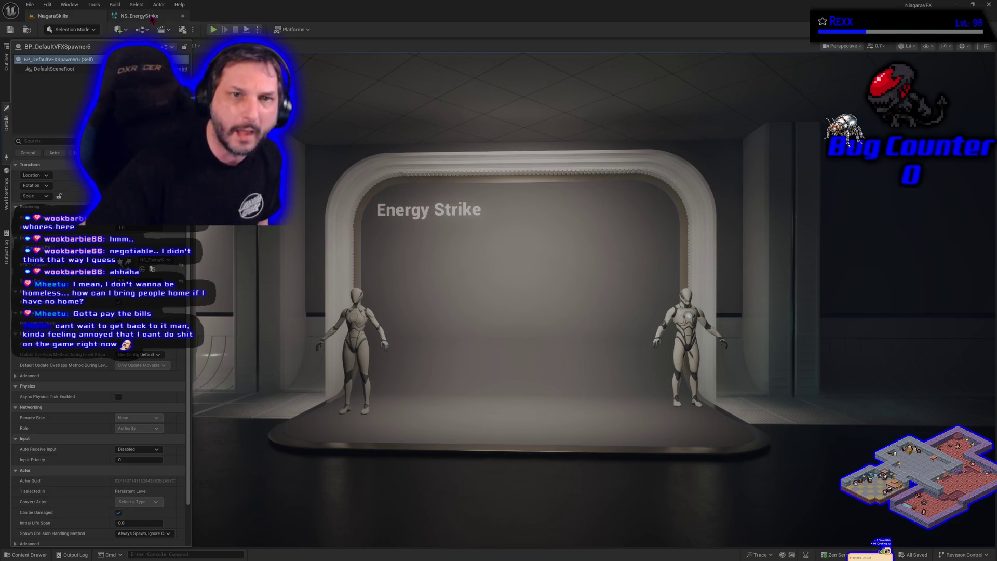
{"action": "left_click", "coordinate": [151, 17]}
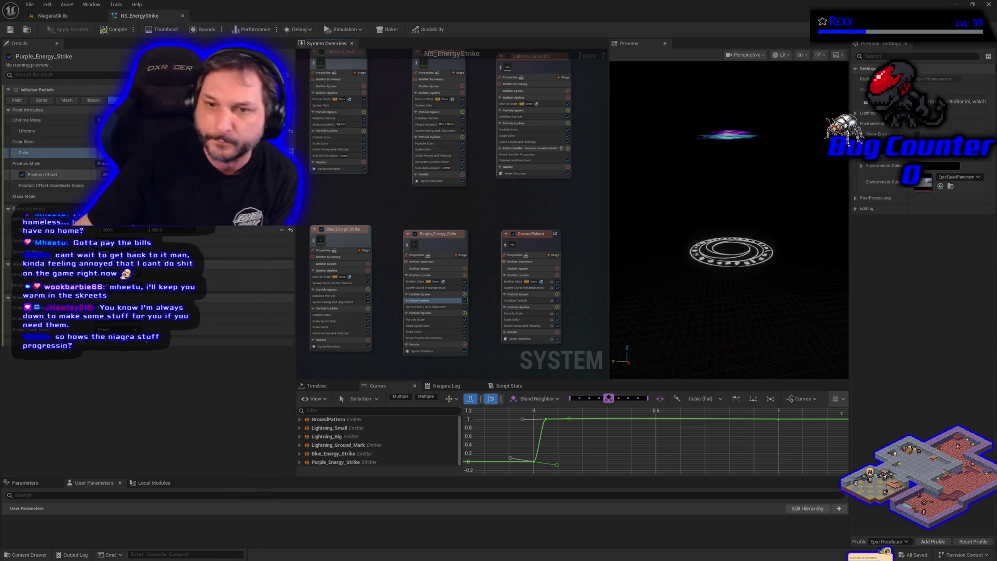
Return to NiagaraSkills and select BP_DefaultVFXSpawner6 to replay the blue-and-purple Energy Strike
{"action": "left_click_drag", "start_coordinate": [473, 208], "coordinate": [440, 220]}
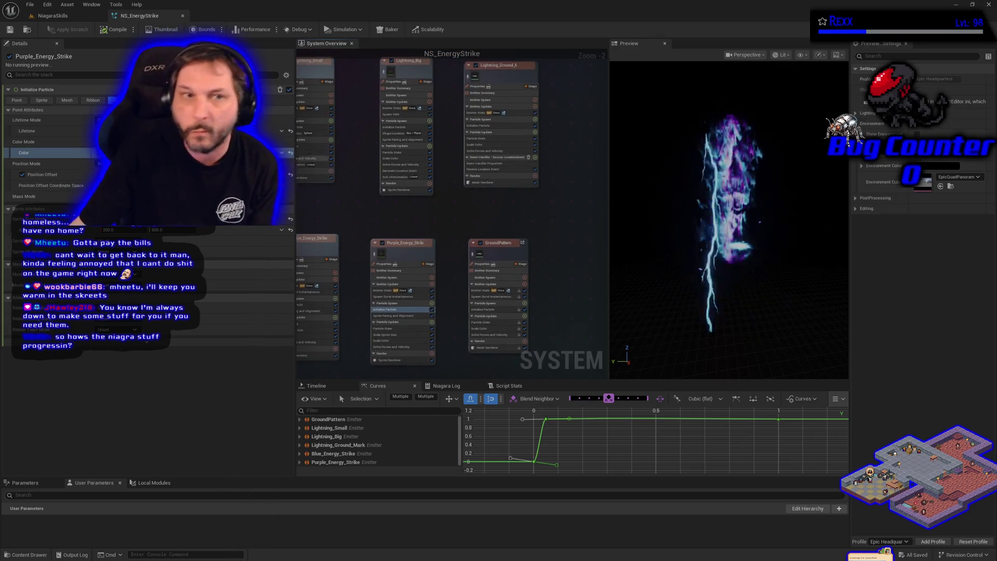
{"action": "left_click", "coordinate": [52, 15]}
{"action": "left_click", "coordinate": [7, 124]}
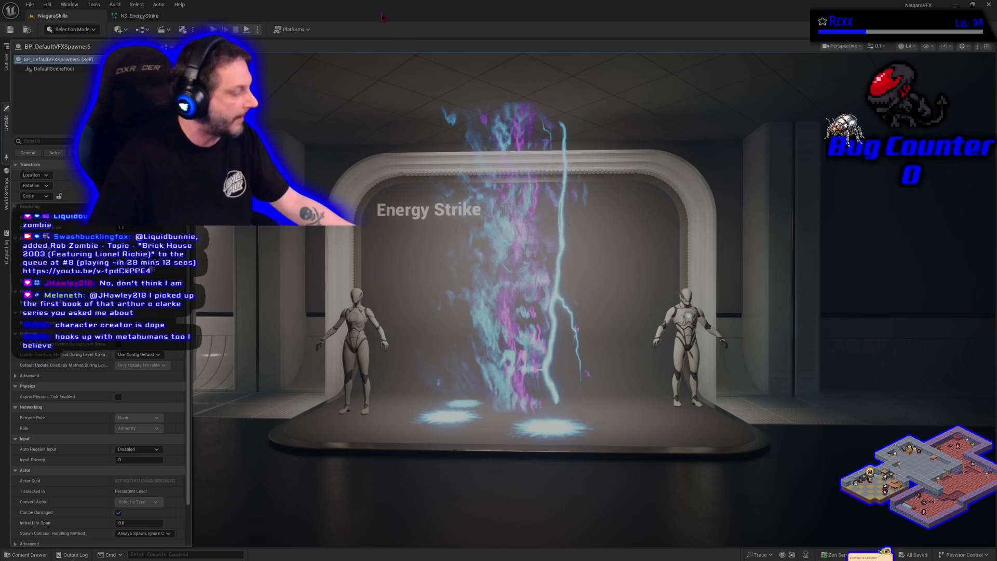
Stop the running level simulation with Esc
{"action": "key", "text": "Escape"}
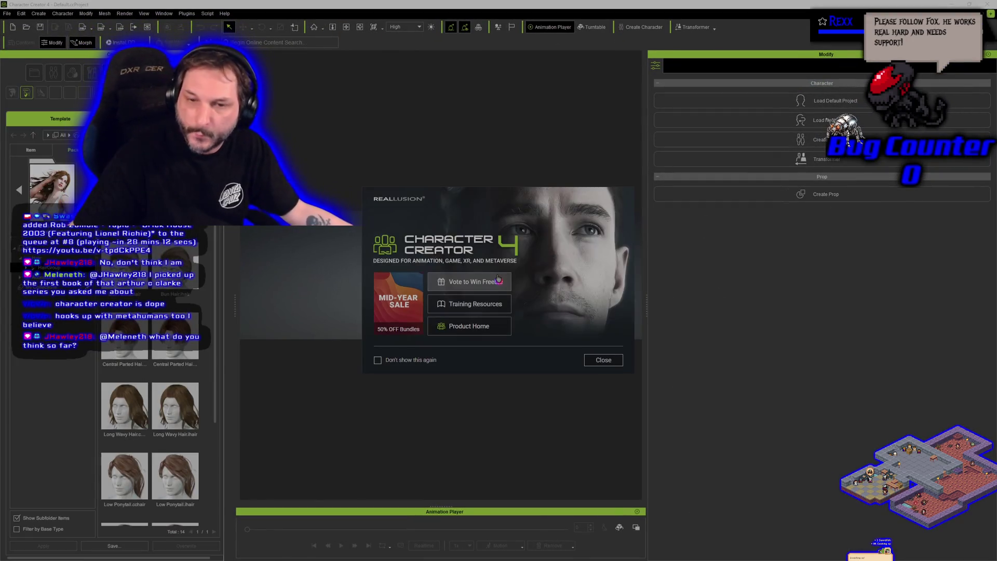
Dismiss the Character Creator welcome screen and browse the Template library's hair and full item list
{"action": "left_click", "coordinate": [604, 360]}
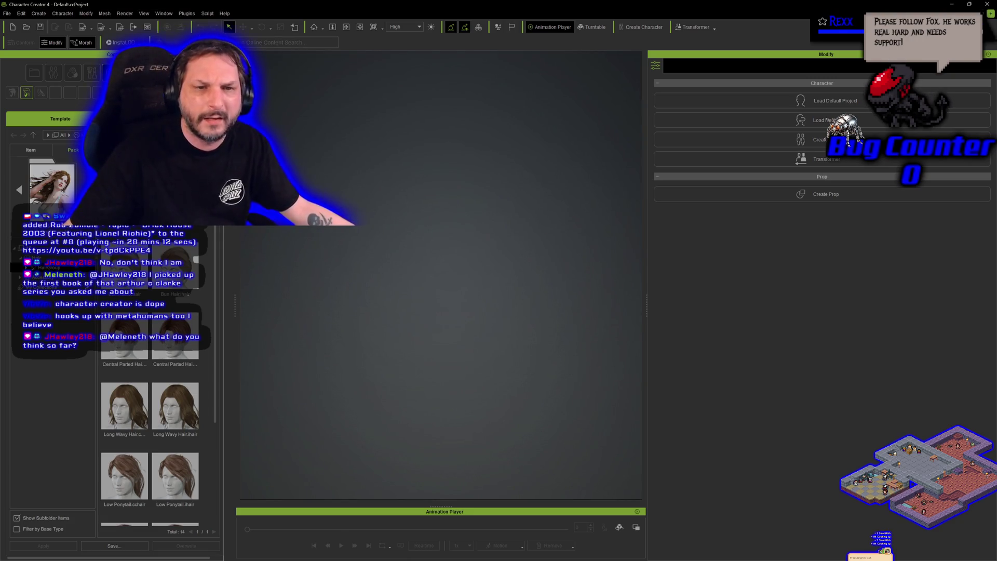
{"action": "left_click", "coordinate": [64, 136]}
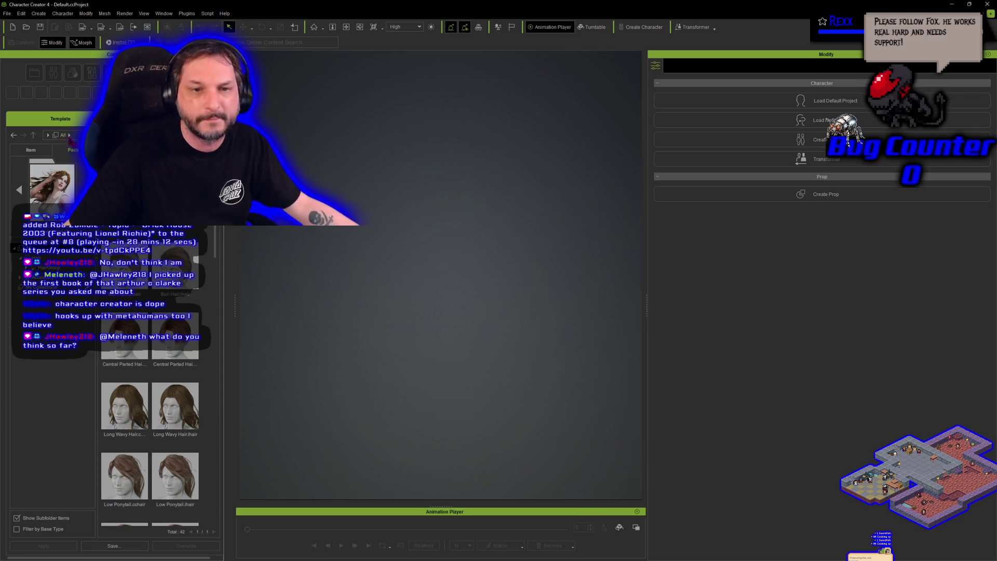
{"action": "left_click", "coordinate": [14, 136]}
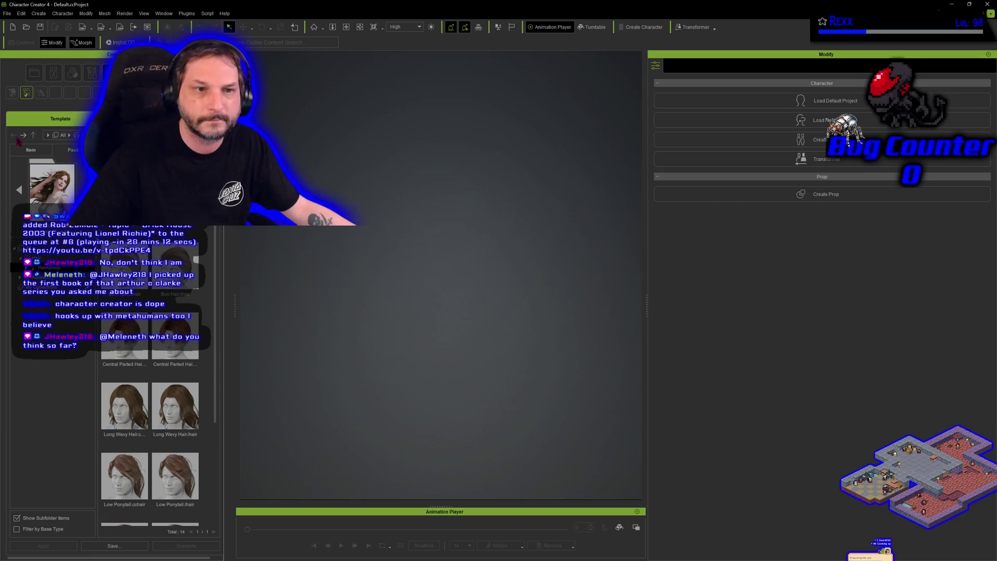
{"action": "left_click", "coordinate": [70, 223]}
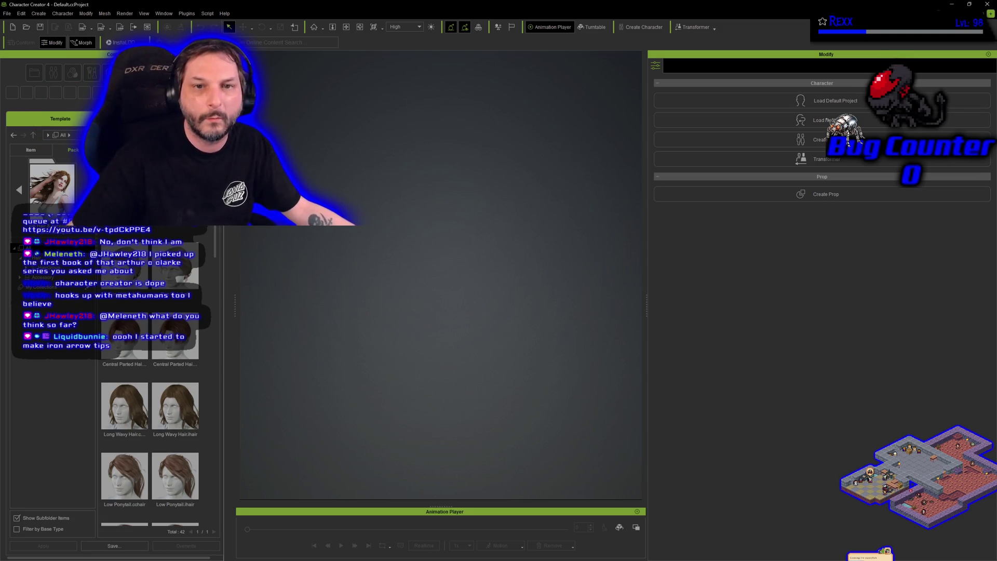
Switch to Custom content and browse the Cloth, CC Project and Actor folders
{"action": "left_click", "coordinate": [34, 72]}
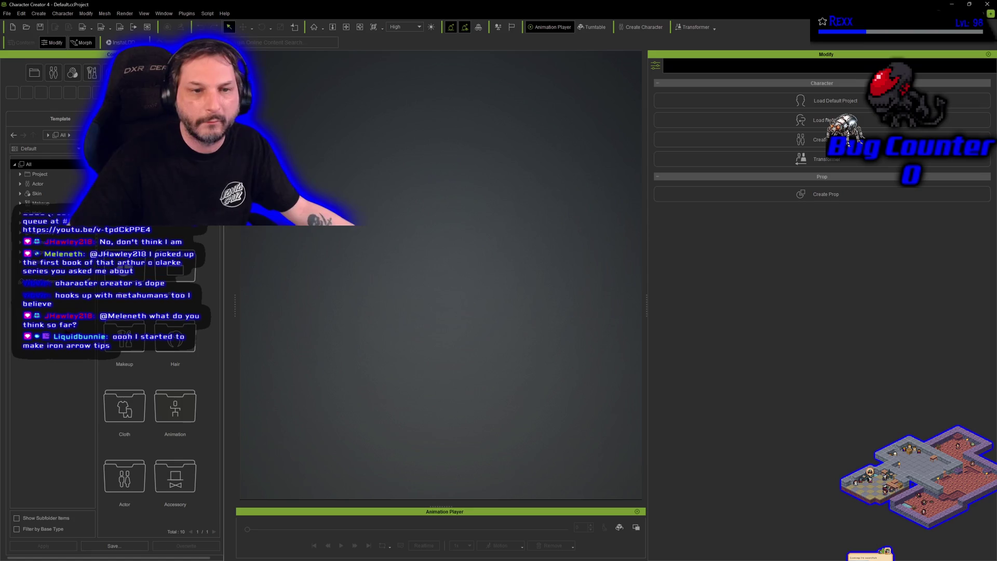
{"action": "left_click", "coordinate": [39, 223]}
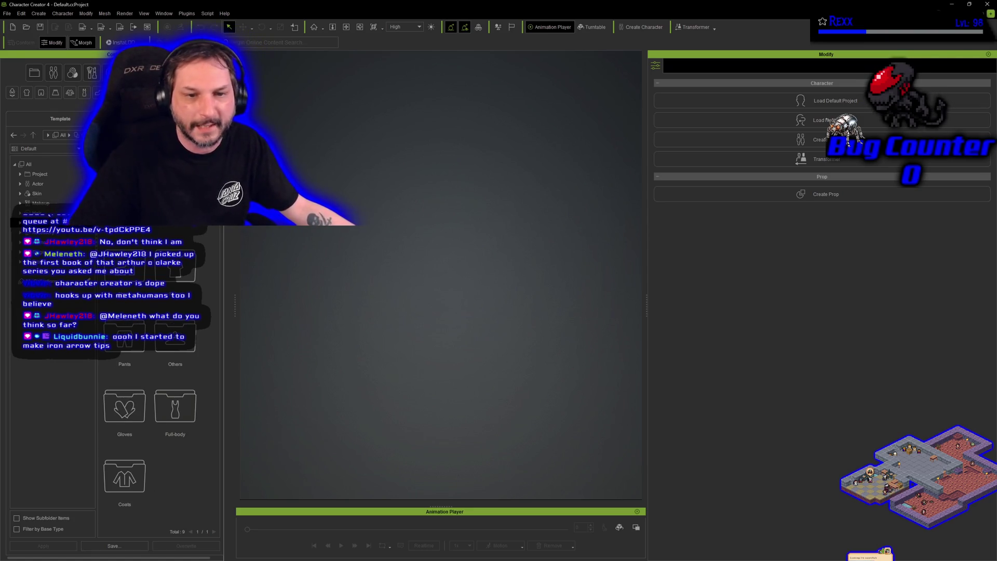
{"action": "left_click", "coordinate": [46, 165]}
{"action": "left_click", "coordinate": [52, 183]}
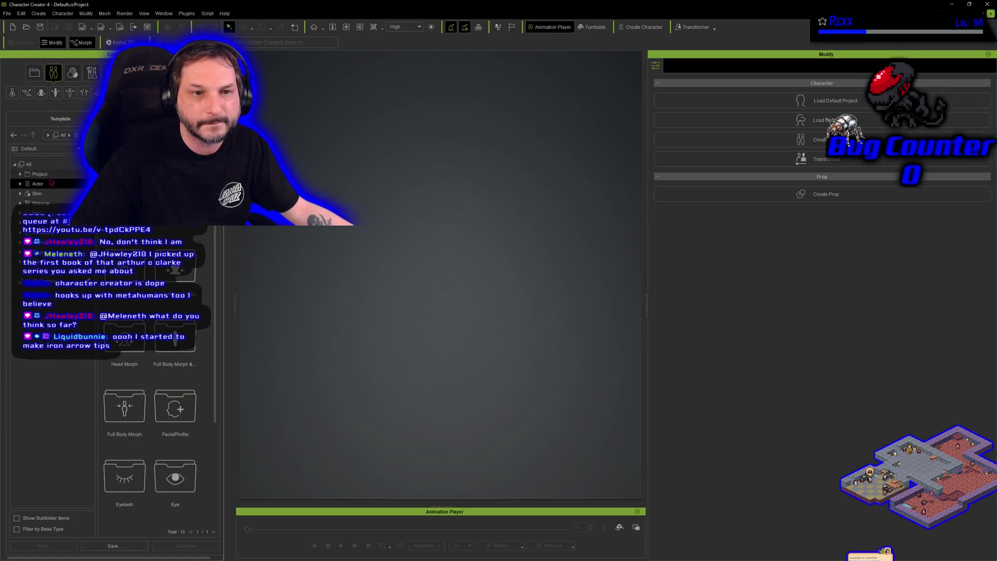
{"action": "left_click", "coordinate": [51, 183]}
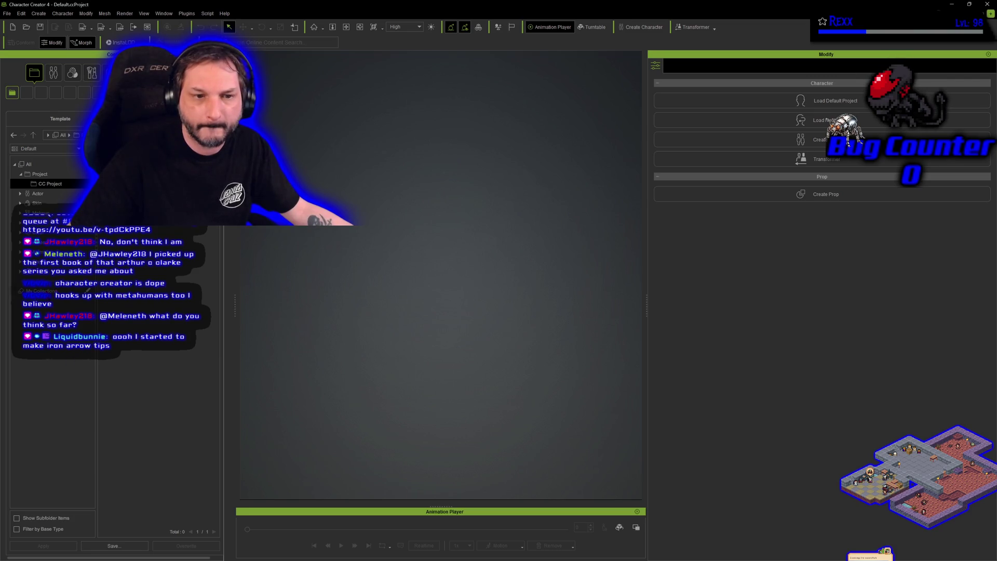
{"action": "left_click", "coordinate": [40, 195]}
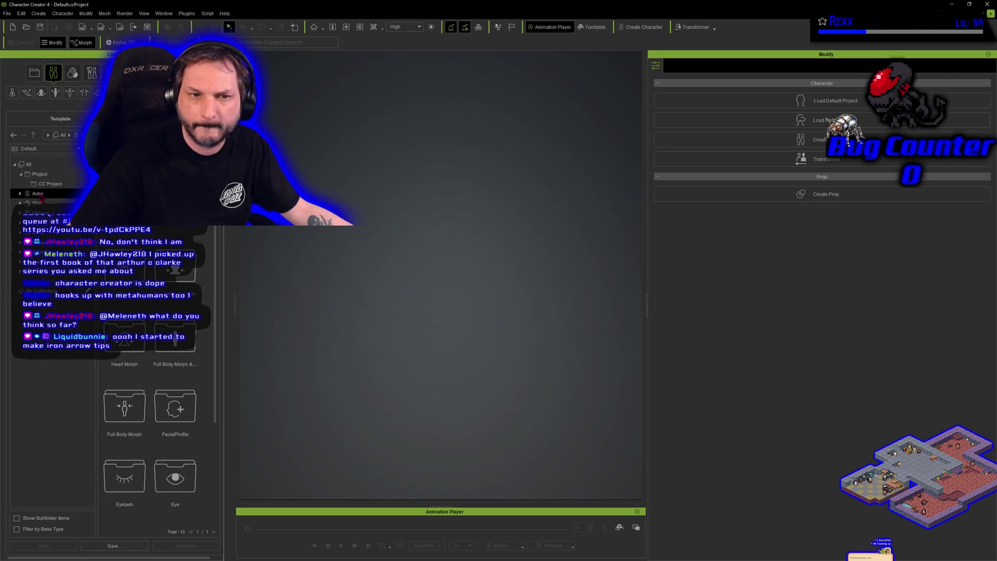
{"action": "scroll", "coordinate": [163, 373], "scroll_direction": "down", "scroll_amount": 3}
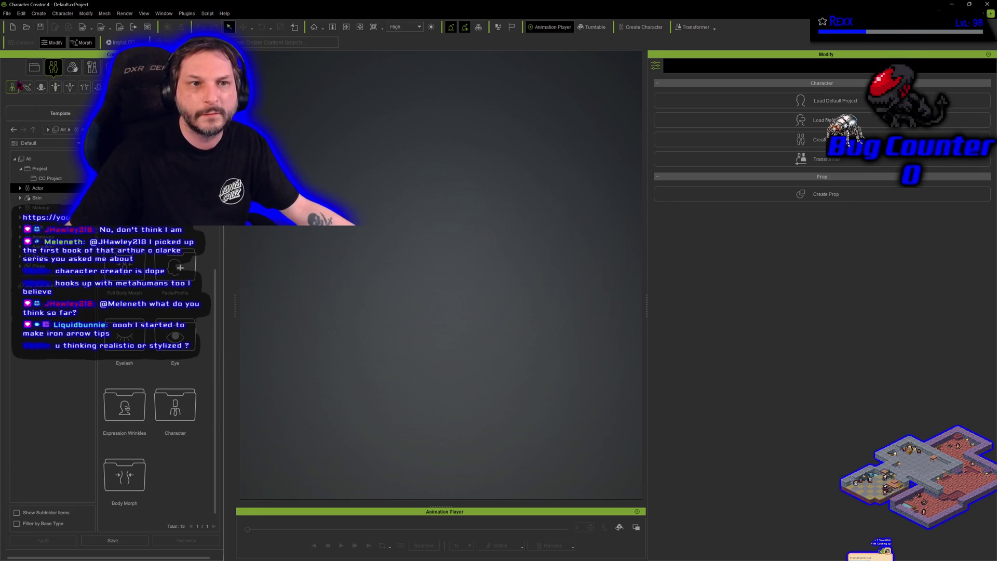
Open Project > CC Project > Actor to view its morph, eyelash and eye items
{"action": "left_click", "coordinate": [35, 73]}
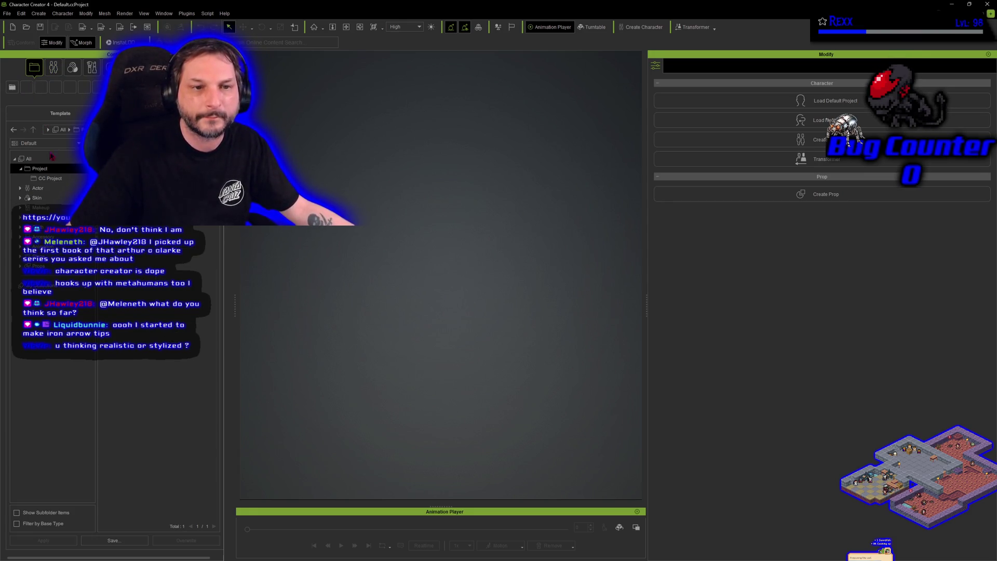
{"action": "left_click", "coordinate": [49, 181]}
{"action": "left_click", "coordinate": [52, 191]}
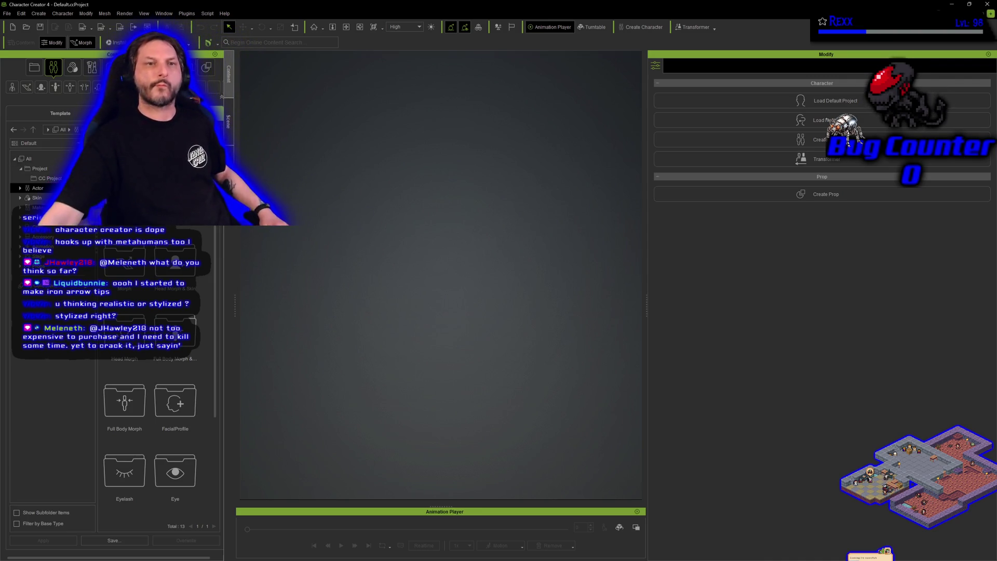
{"action": "left_click", "coordinate": [34, 74]}
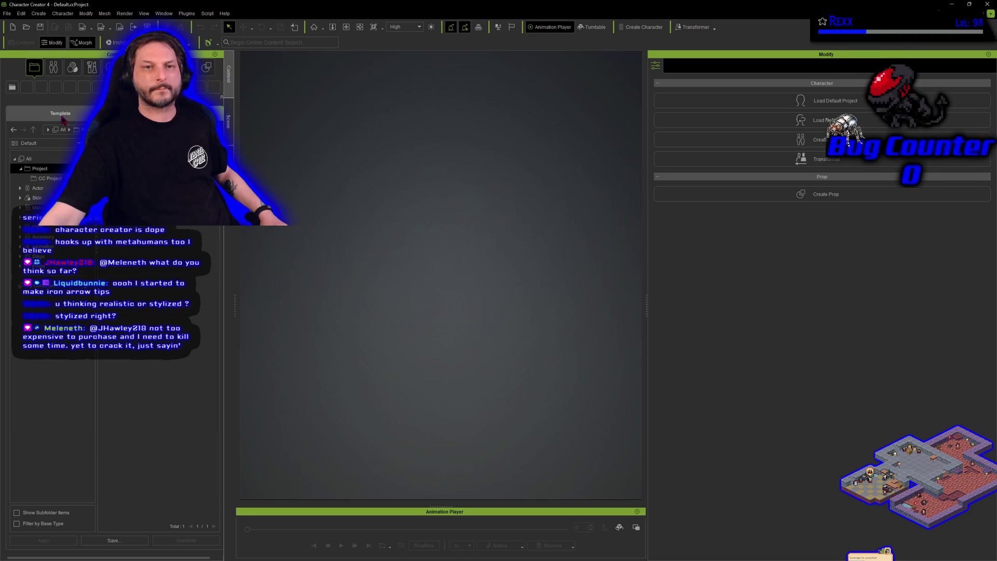
Switch to the Template content library in Item view and open the CC Project samples
{"action": "left_click", "coordinate": [61, 119]}
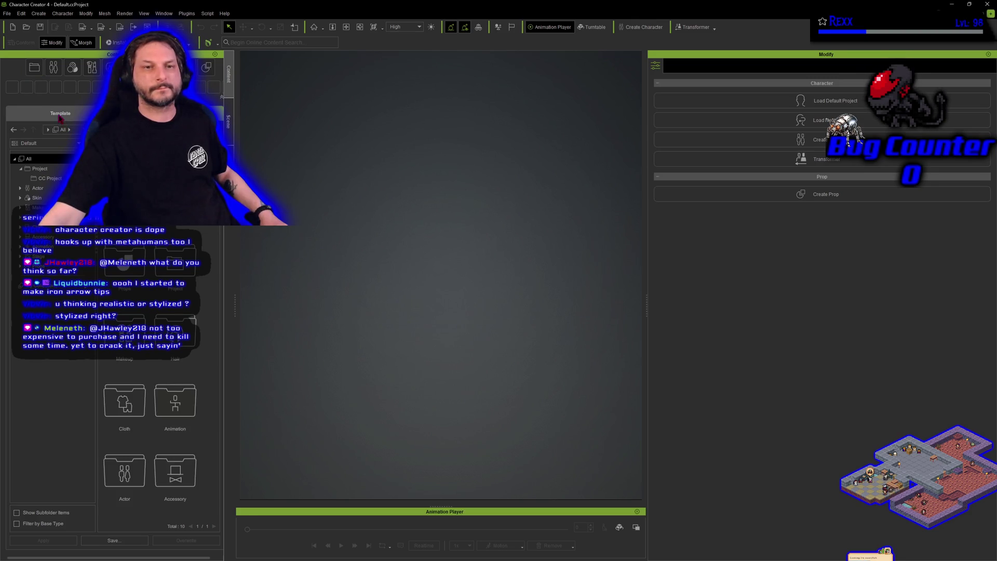
{"action": "left_click", "coordinate": [60, 118]}
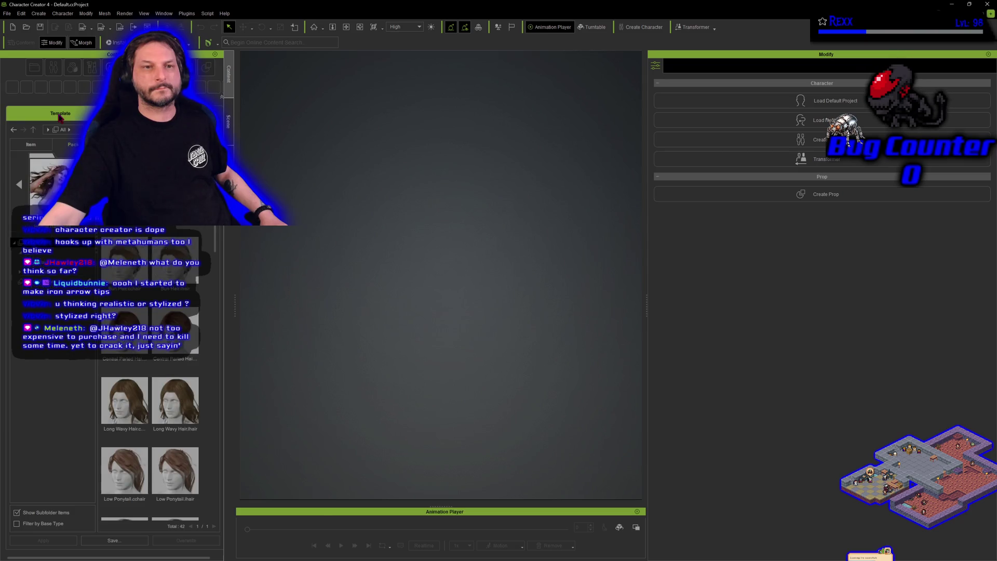
{"action": "left_click", "coordinate": [47, 146]}
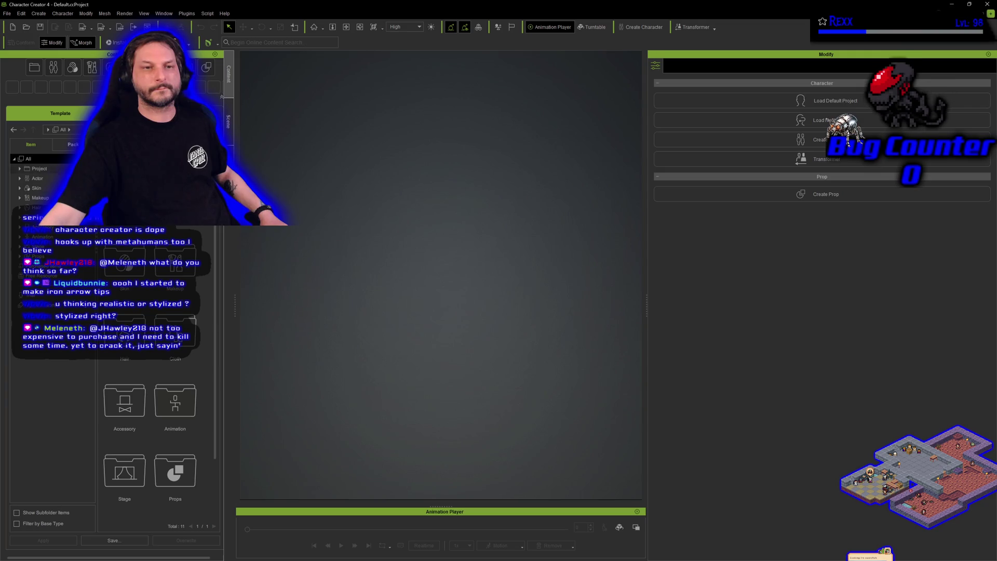
{"action": "left_click", "coordinate": [38, 168]}
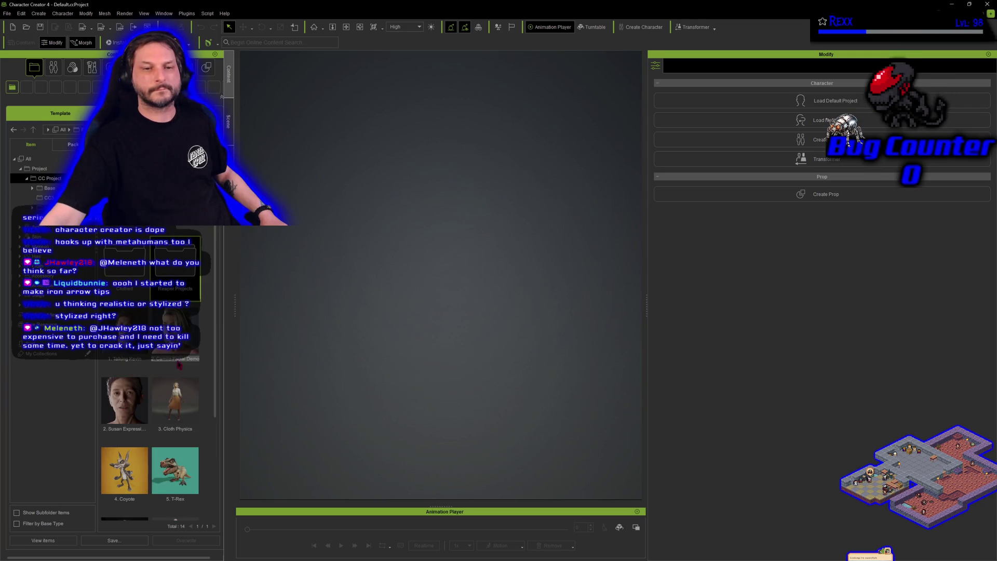
{"action": "scroll", "coordinate": [169, 370], "scroll_direction": "down", "scroll_amount": 3}
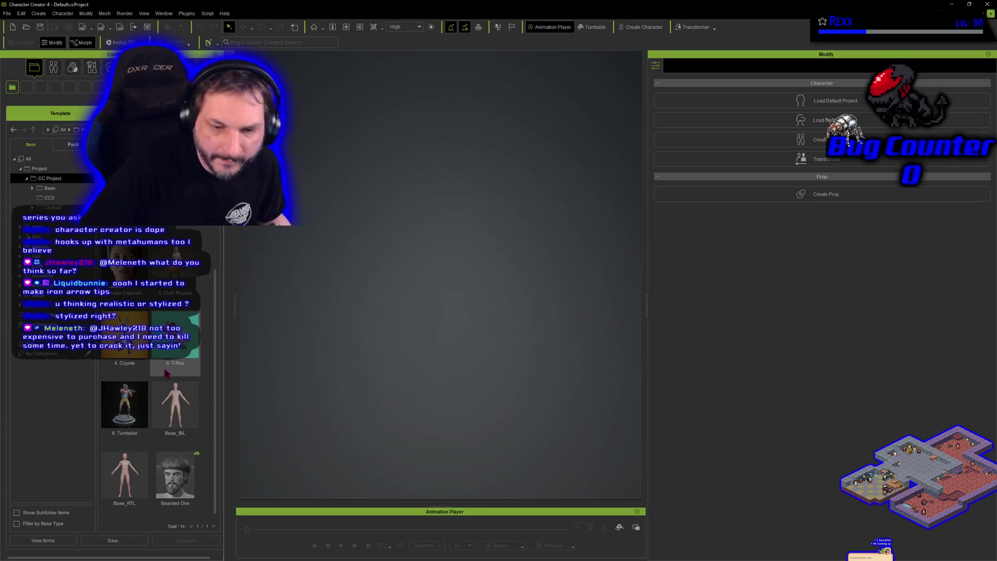
{"action": "scroll", "coordinate": [166, 373], "scroll_direction": "up", "scroll_amount": 3}
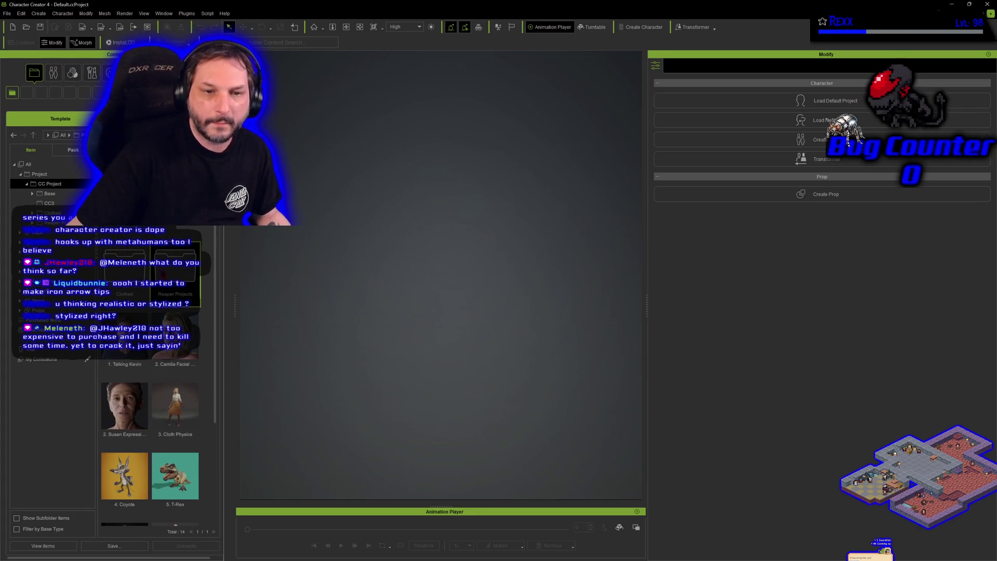
Browse Reaper Projects to the Adventurer Set folder and load the Adventurer Leather character
{"action": "left_click", "coordinate": [52, 222]}
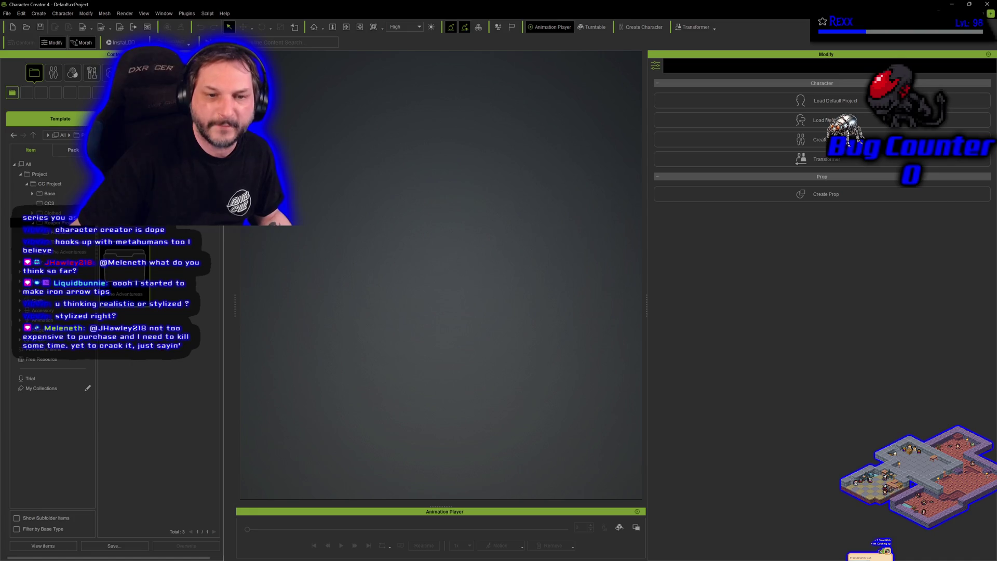
{"action": "left_click", "coordinate": [62, 252]}
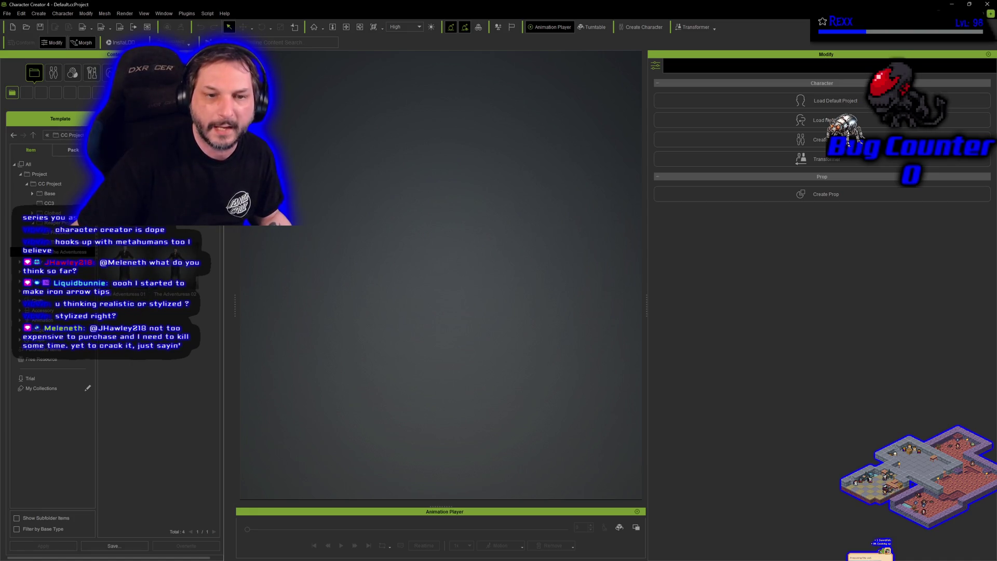
{"action": "left_click", "coordinate": [14, 135]}
{"action": "left_click", "coordinate": [49, 184]}
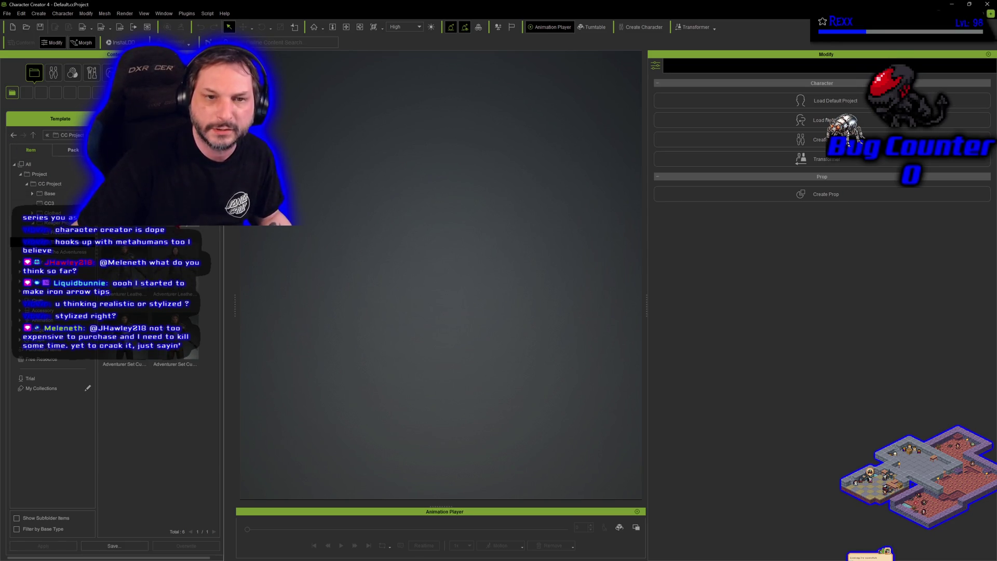
{"action": "double_click", "coordinate": [174, 218]}
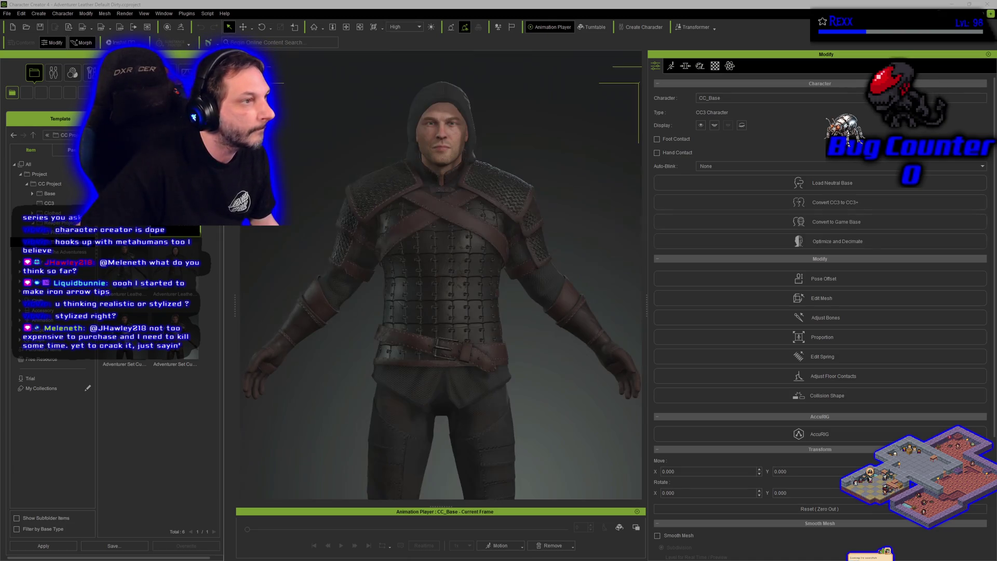
Bring up HighresScreenshot00000.png, the forest campfire group scene, as reference
{"action": "key", "text": "alt+Tab"}
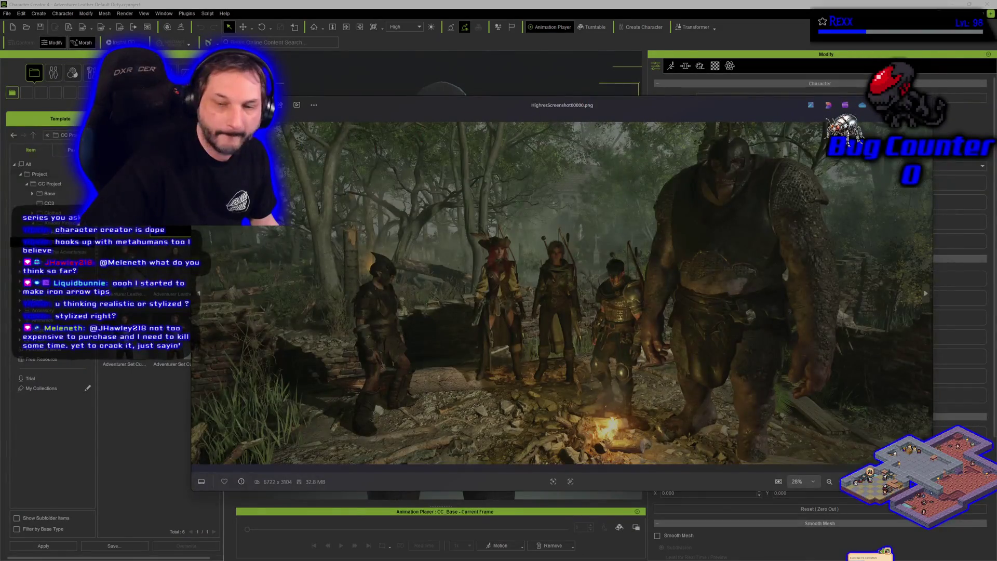
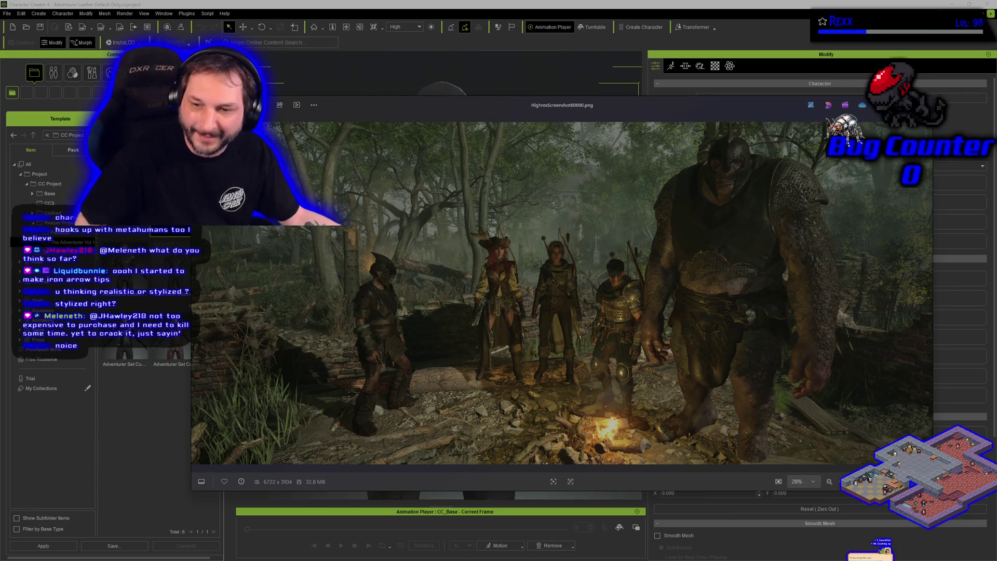
Move the Photos viewer aside and close the forest campfire screenshot HighresScreenshot00000.png
{"action": "mouse_move", "coordinate": [673, 106]}
{"action": "left_mouse_down"}
{"action": "mouse_move", "coordinate": [656, 129]}
{"action": "mouse_move", "coordinate": [666, 113]}
{"action": "left_mouse_up"}
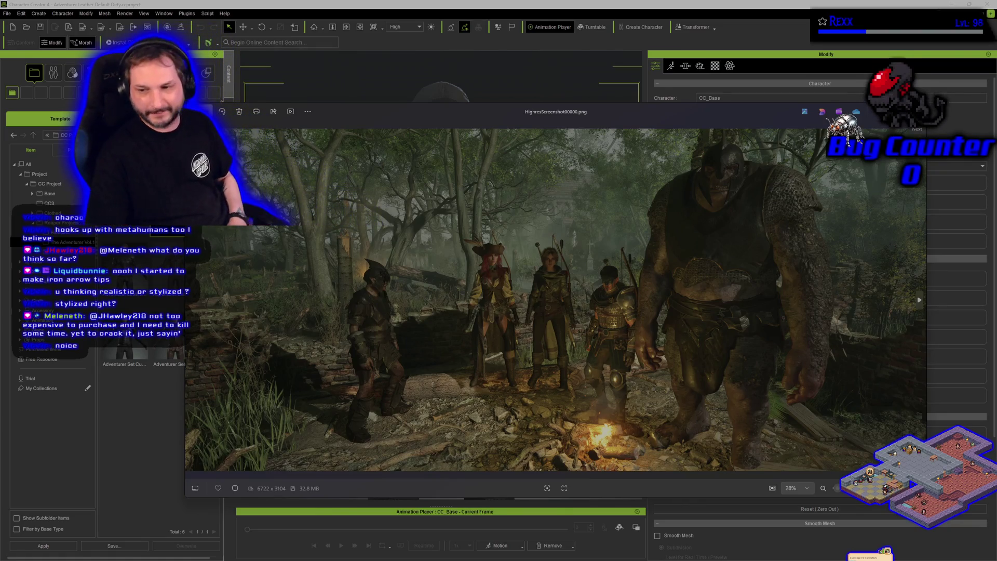
{"action": "key", "text": "alt+F4"}
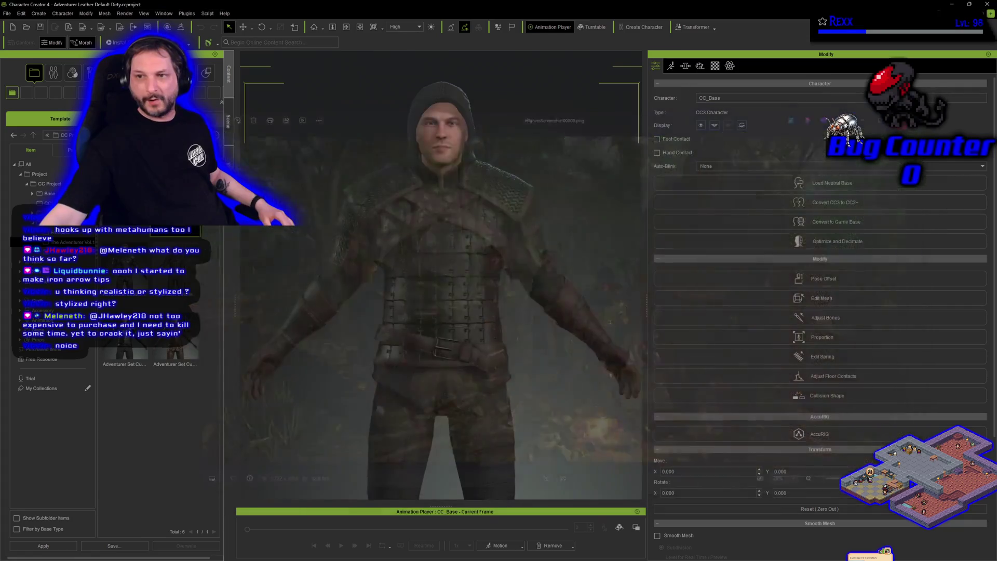
Select the hood on the assassin character and delete it
{"action": "scroll", "coordinate": [474, 347], "scroll_direction": "down", "scroll_amount": 5}
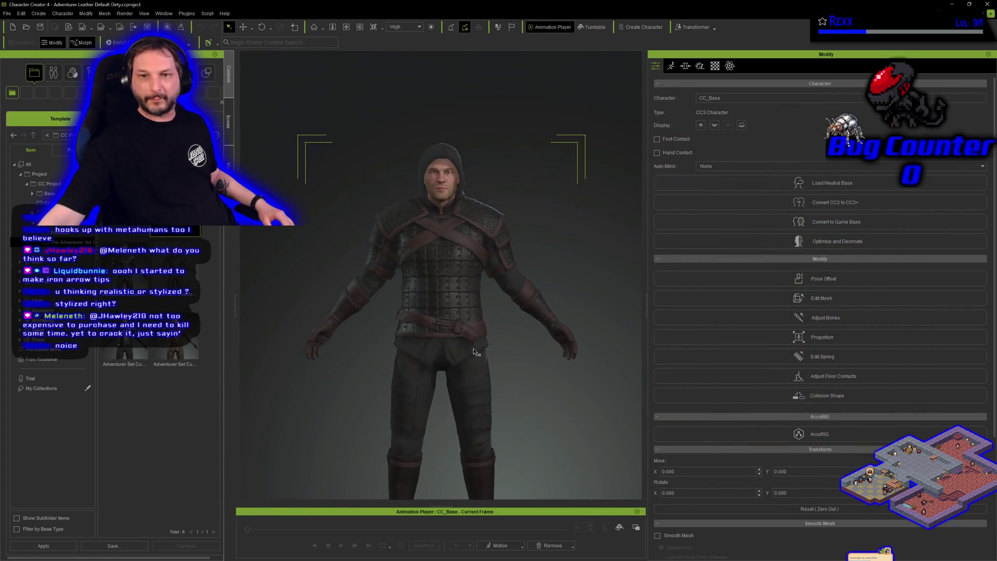
{"action": "scroll", "coordinate": [435, 408], "scroll_direction": "up", "scroll_amount": 5}
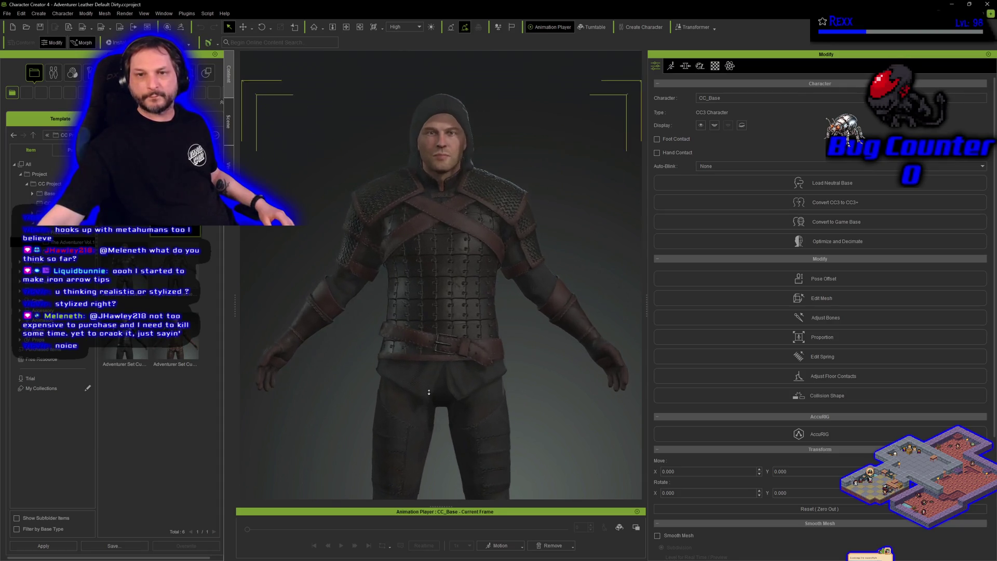
{"action": "left_click", "coordinate": [431, 168]}
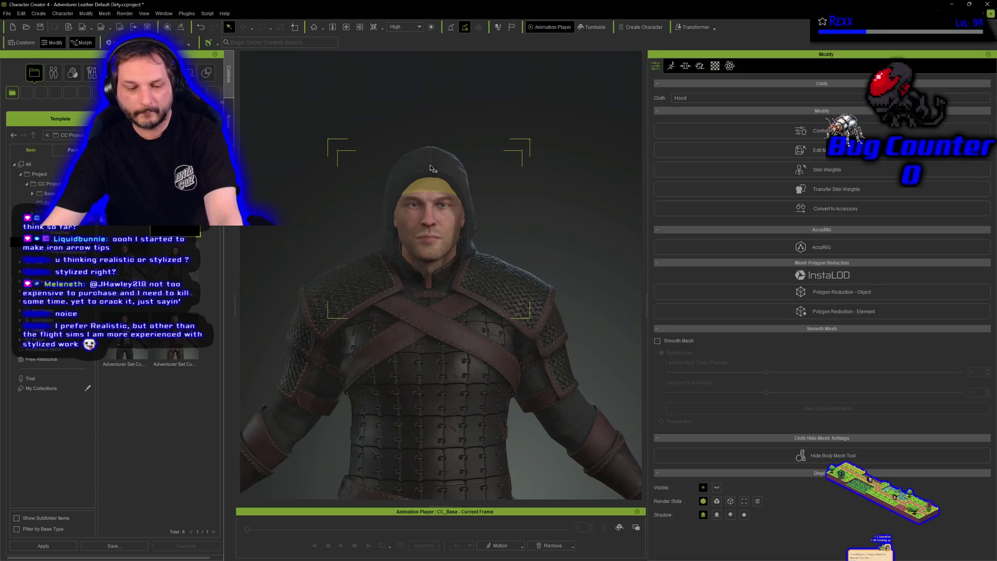
{"action": "key", "text": "Delete"}
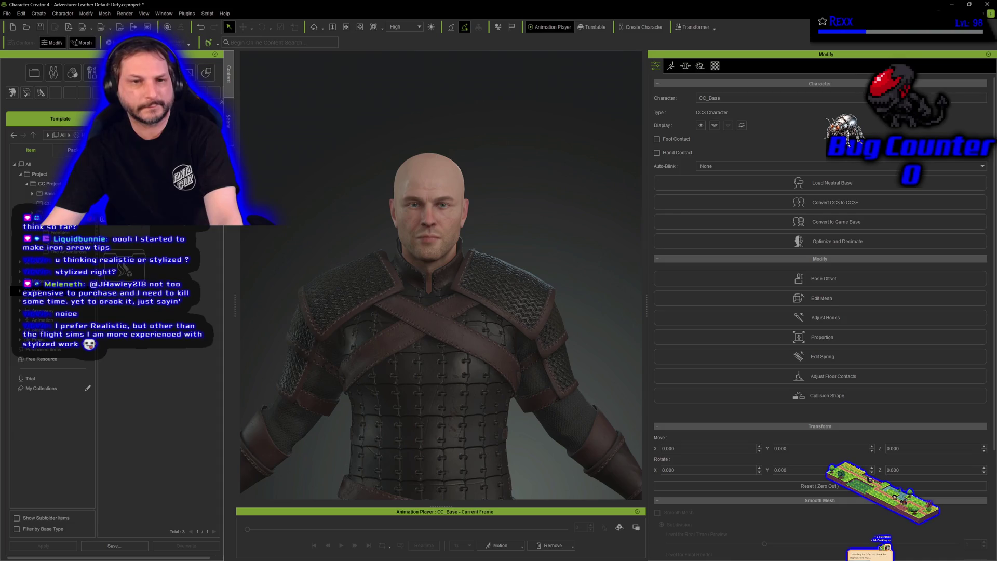
Apply a hair style from the Hair library and accept the hair warning
{"action": "left_click", "coordinate": [11, 92]}
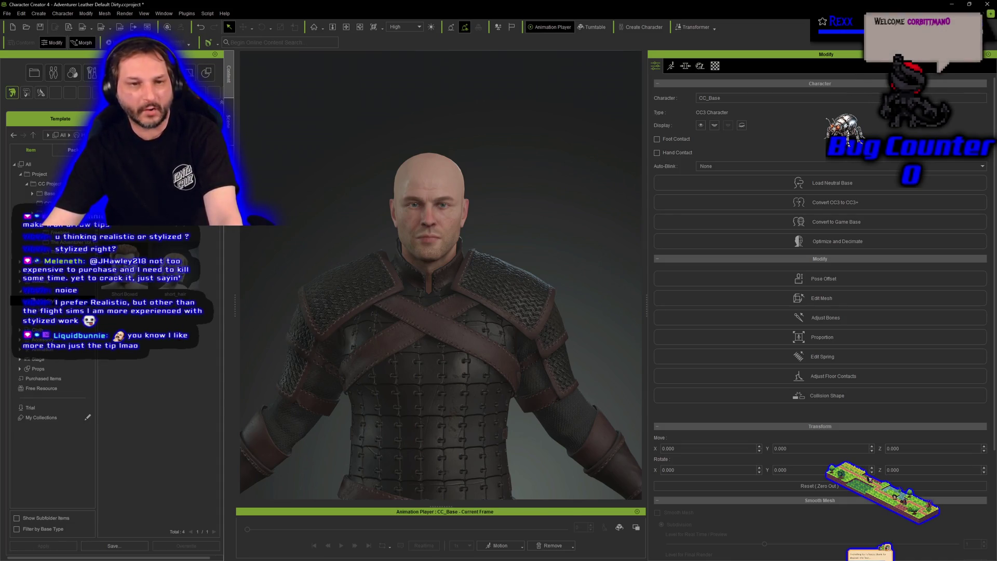
{"action": "double_click", "coordinate": [175, 274]}
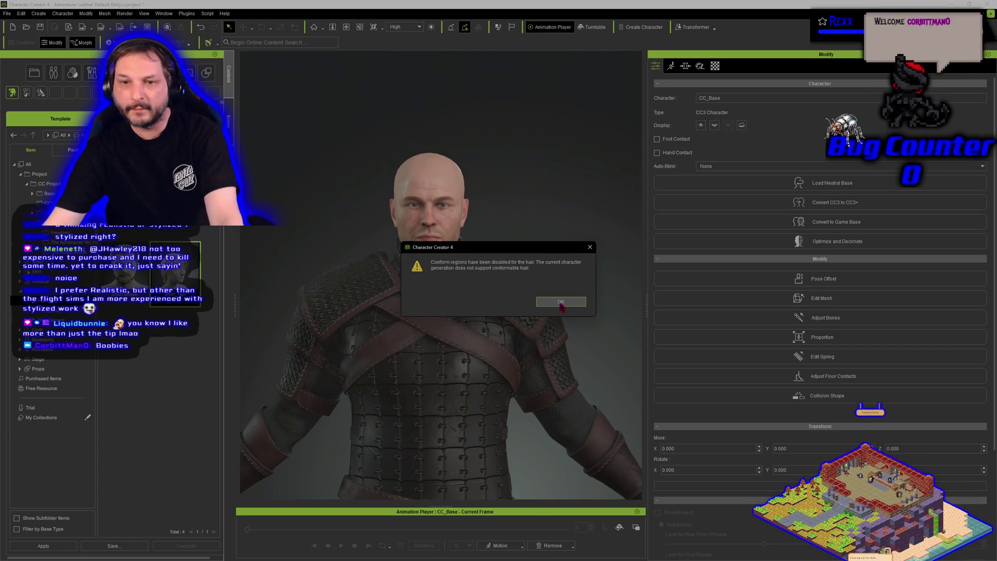
{"action": "left_click", "coordinate": [561, 304]}
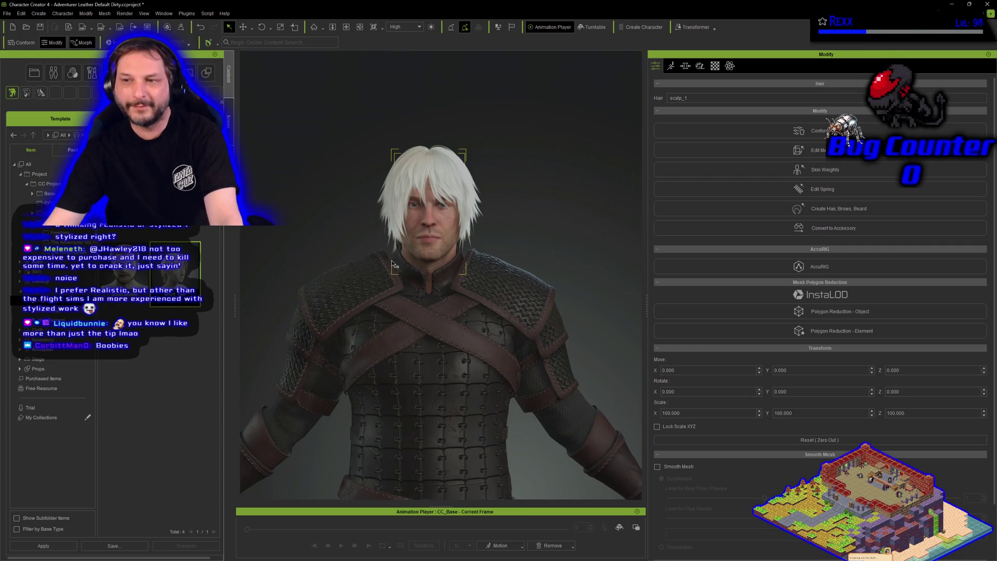
Frame the full body down to the boots and select the new white short_hair_1 hair
{"action": "scroll", "coordinate": [392, 255], "scroll_direction": "down", "scroll_amount": 2}
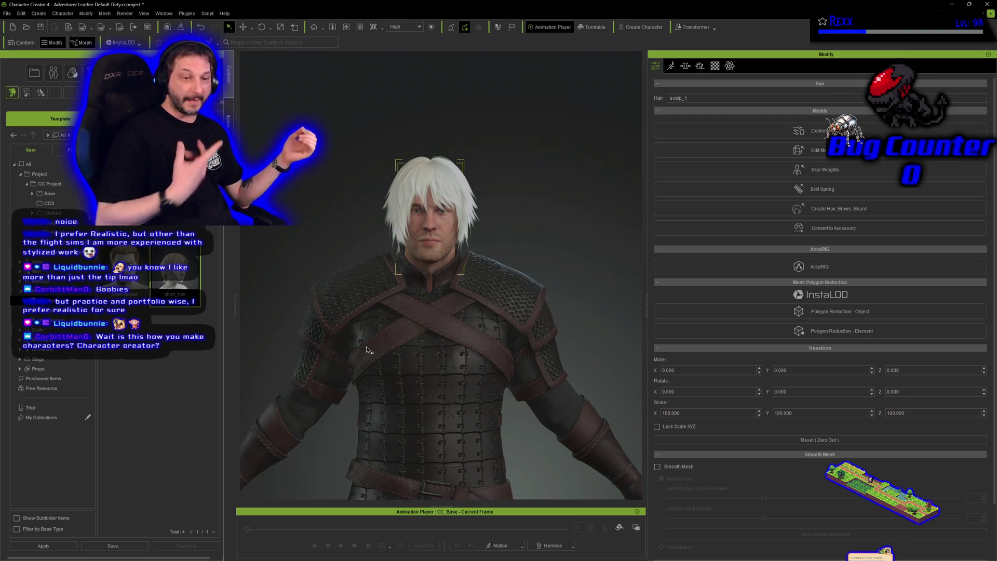
{"action": "scroll", "coordinate": [397, 421], "scroll_direction": "down", "scroll_amount": 5}
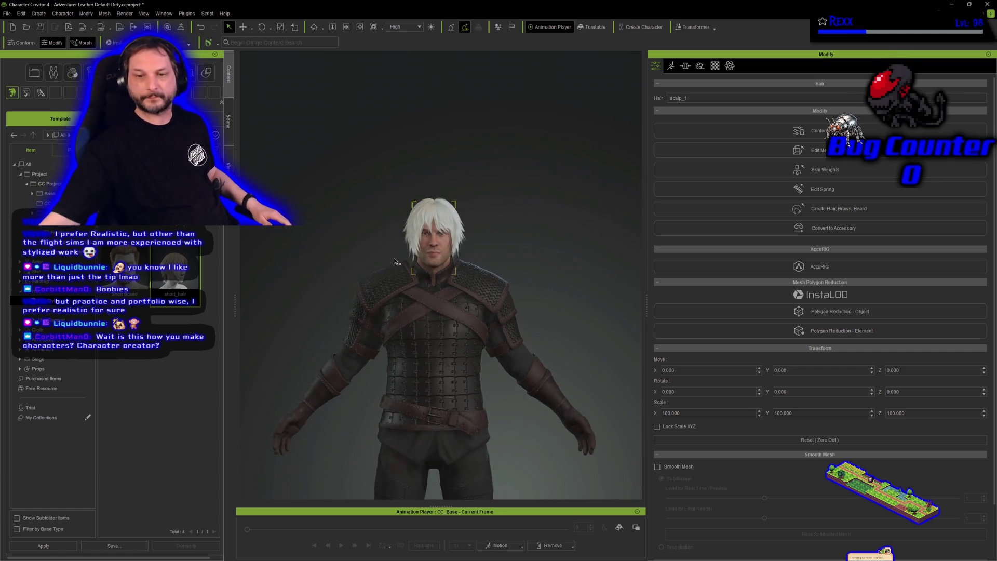
{"action": "left_click", "coordinate": [367, 439]}
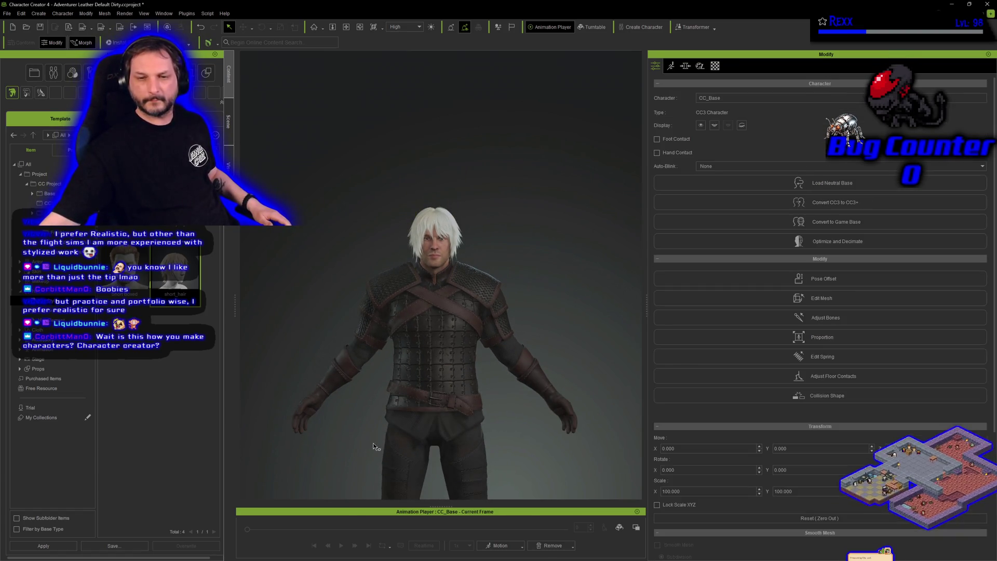
{"action": "mouse_move", "coordinate": [345, 455]}
{"action": "left_mouse_down"}
{"action": "mouse_move", "coordinate": [334, 318]}
{"action": "mouse_move", "coordinate": [347, 294]}
{"action": "left_mouse_up"}
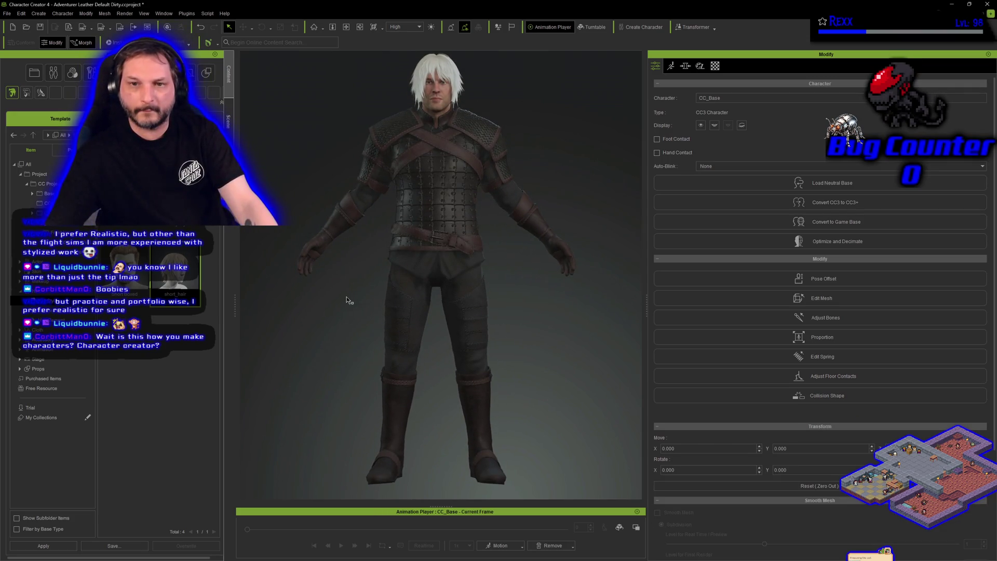
{"action": "scroll", "coordinate": [347, 297], "scroll_direction": "up", "scroll_amount": 1}
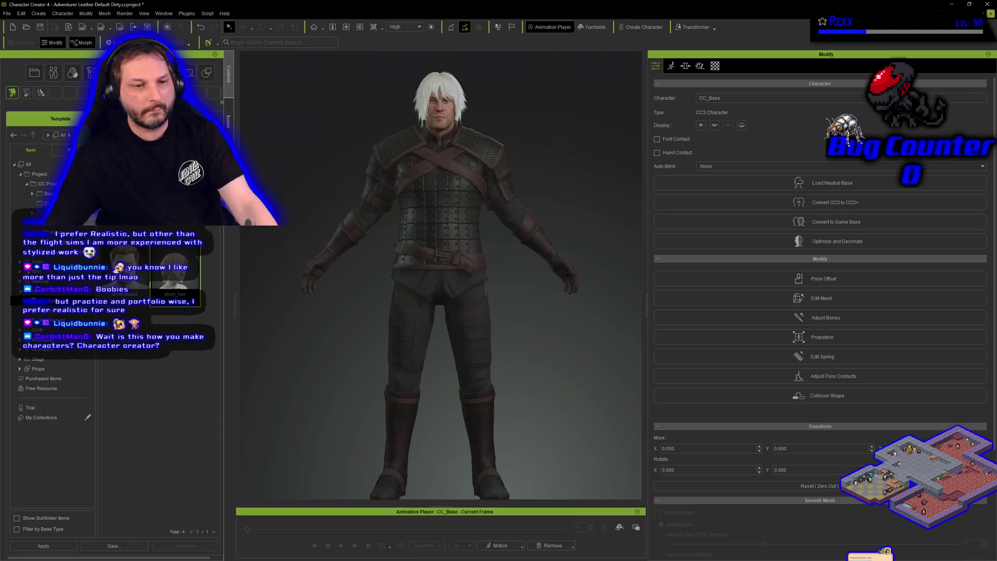
{"action": "left_click", "coordinate": [435, 88]}
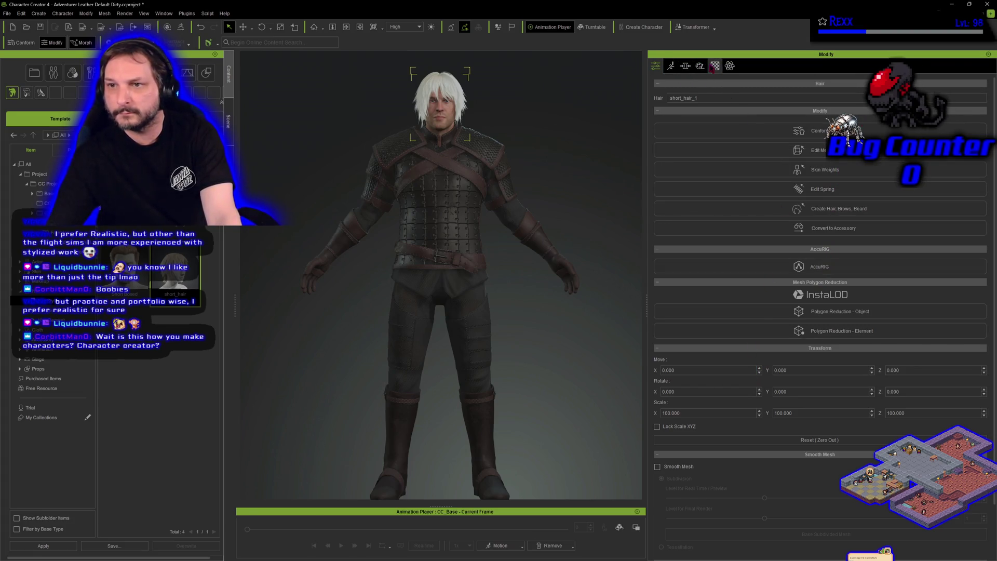
Bring up the Root Color picker under the hair material's Strand Color shader settings
{"action": "left_click", "coordinate": [714, 68]}
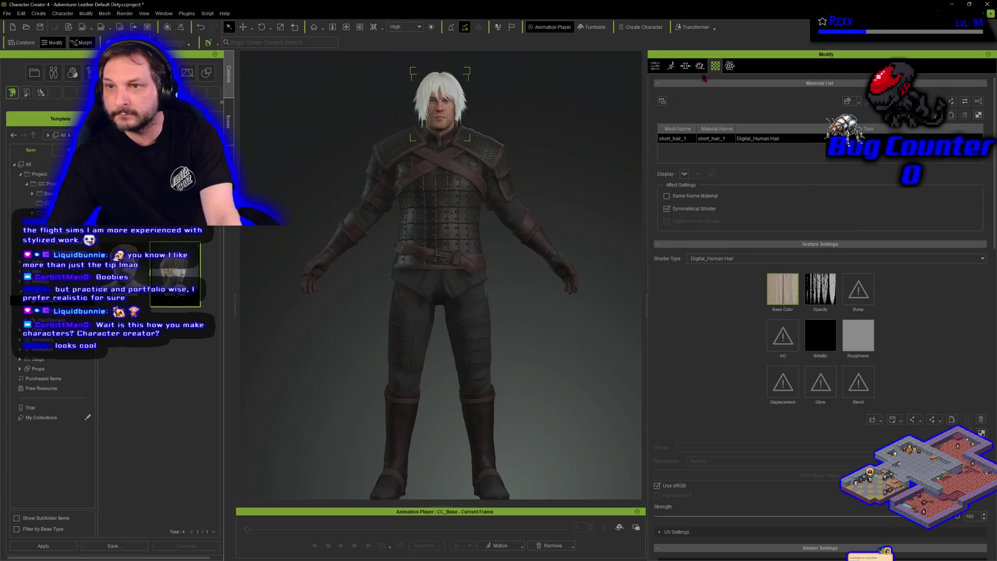
{"action": "left_click", "coordinate": [700, 66]}
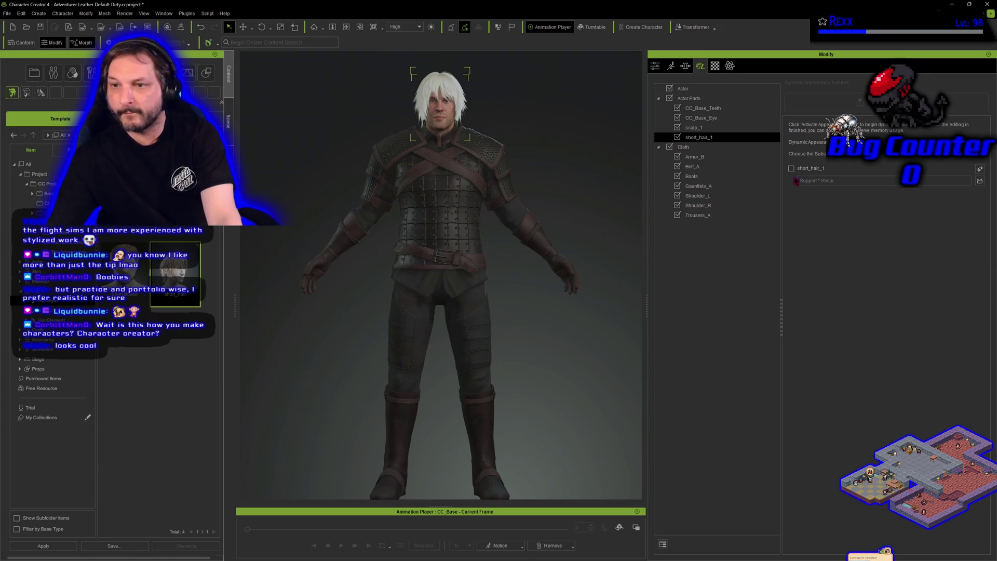
{"action": "left_click", "coordinate": [730, 67]}
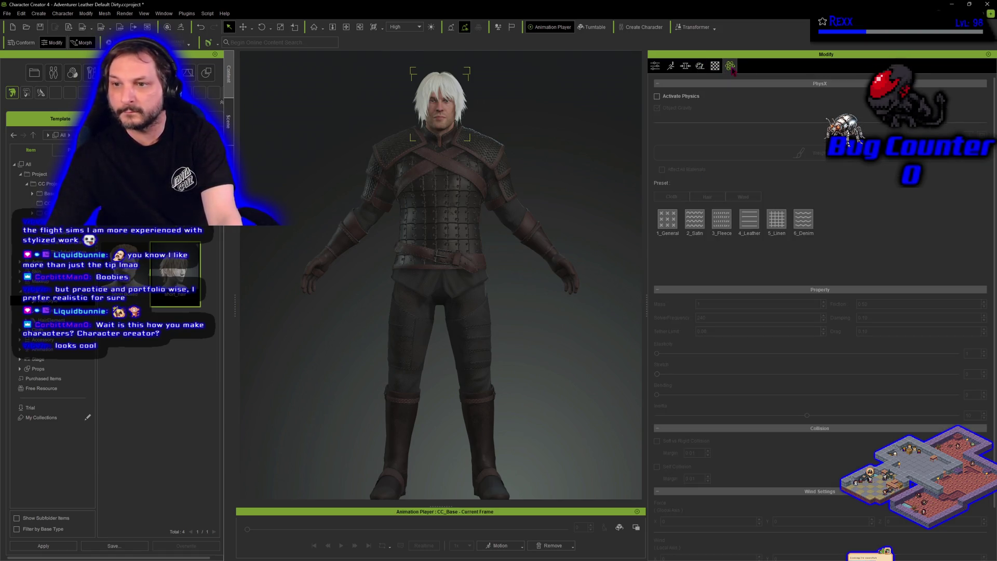
{"action": "left_click", "coordinate": [715, 70]}
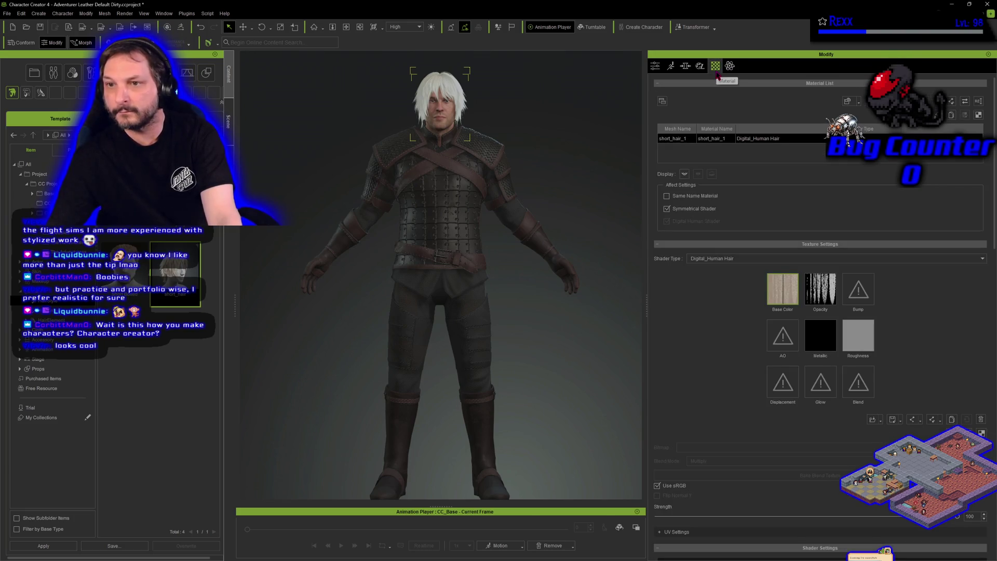
{"action": "scroll", "coordinate": [804, 440], "scroll_direction": "down", "scroll_amount": 5}
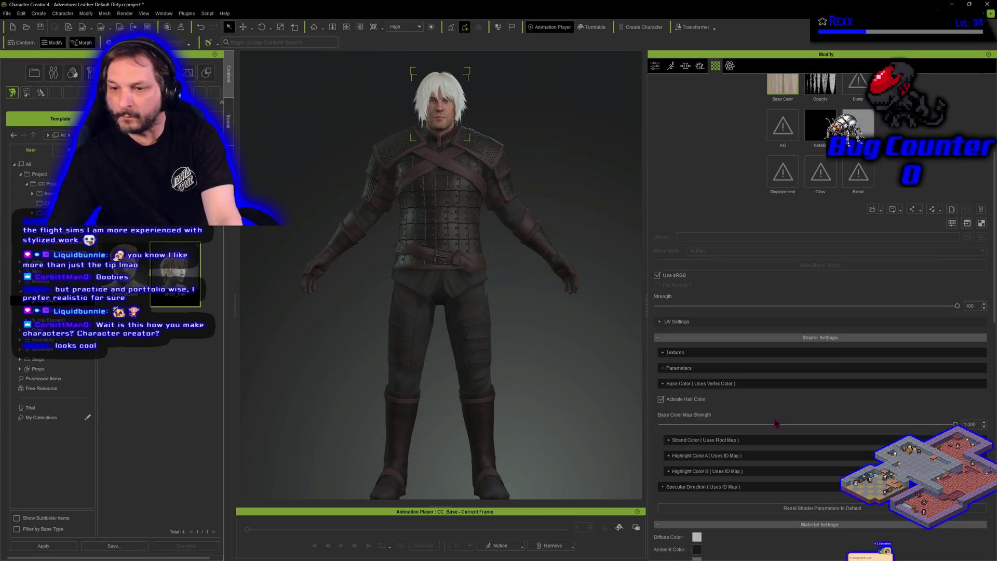
{"action": "left_click", "coordinate": [669, 440]}
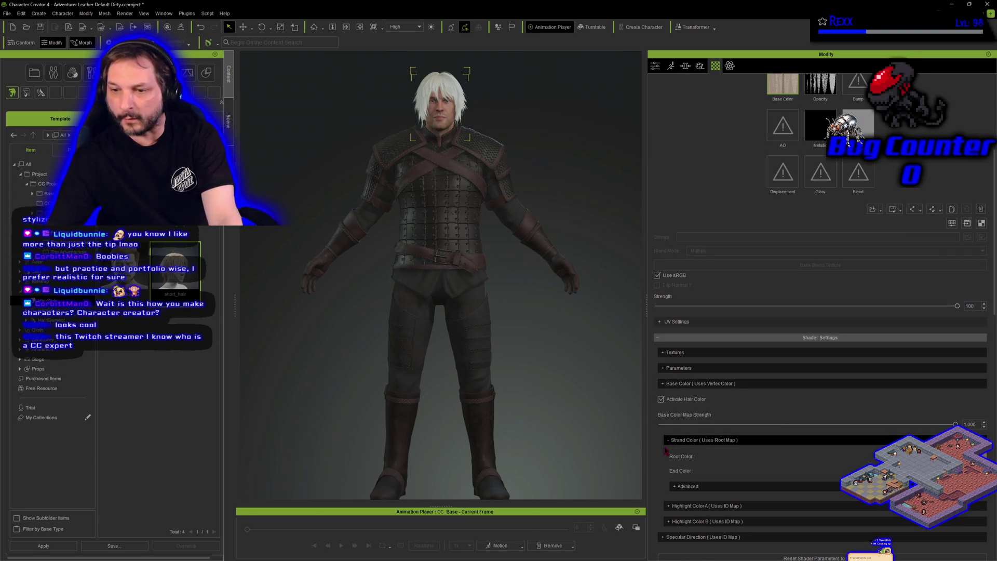
{"action": "scroll", "coordinate": [671, 444], "scroll_direction": "down", "scroll_amount": 1}
{"action": "left_click", "coordinate": [981, 432]}
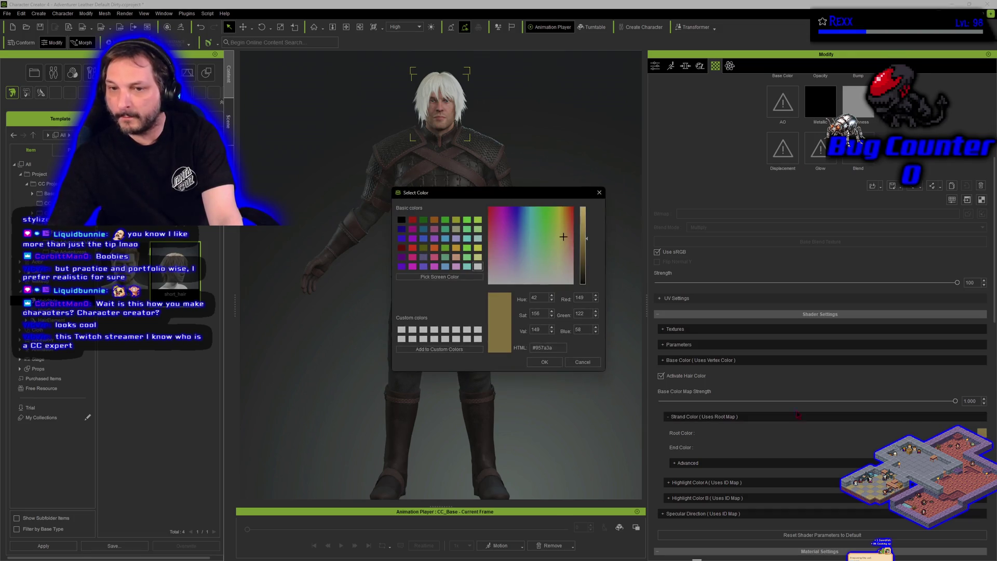
Set the strand root colour to black and the next strand colour to dark red #550000
{"action": "left_click", "coordinate": [519, 210]}
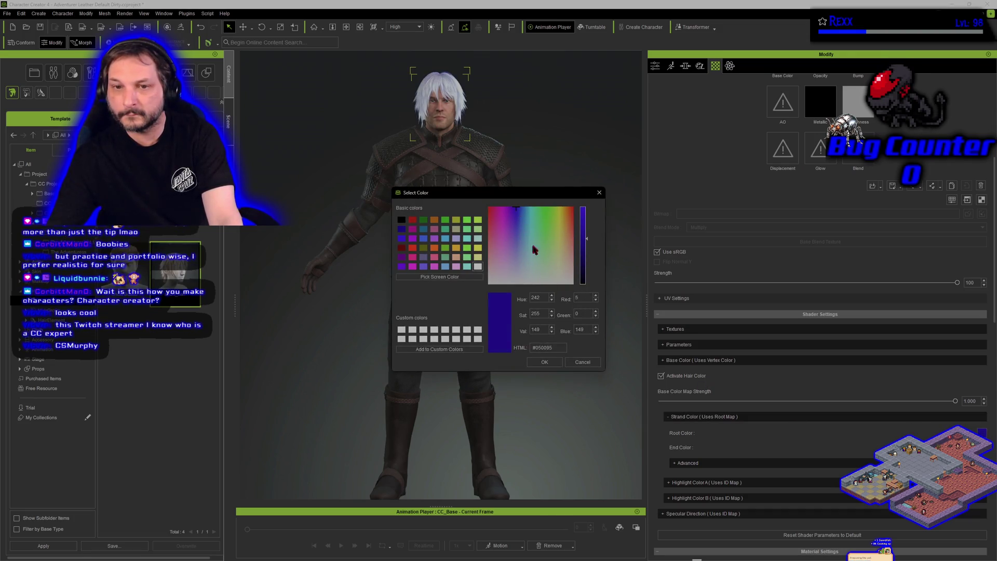
{"action": "left_click", "coordinate": [582, 362]}
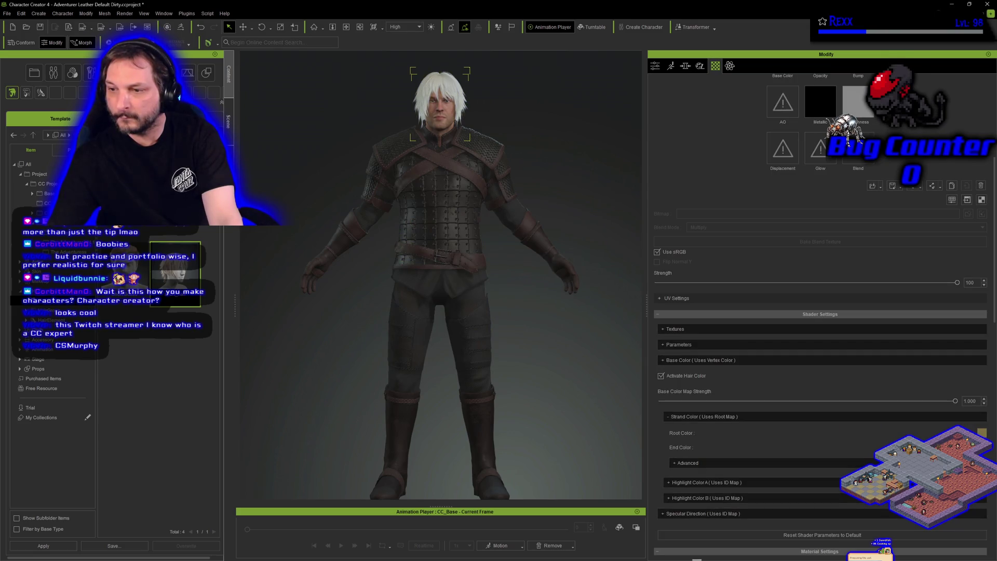
{"action": "left_click", "coordinate": [981, 433]}
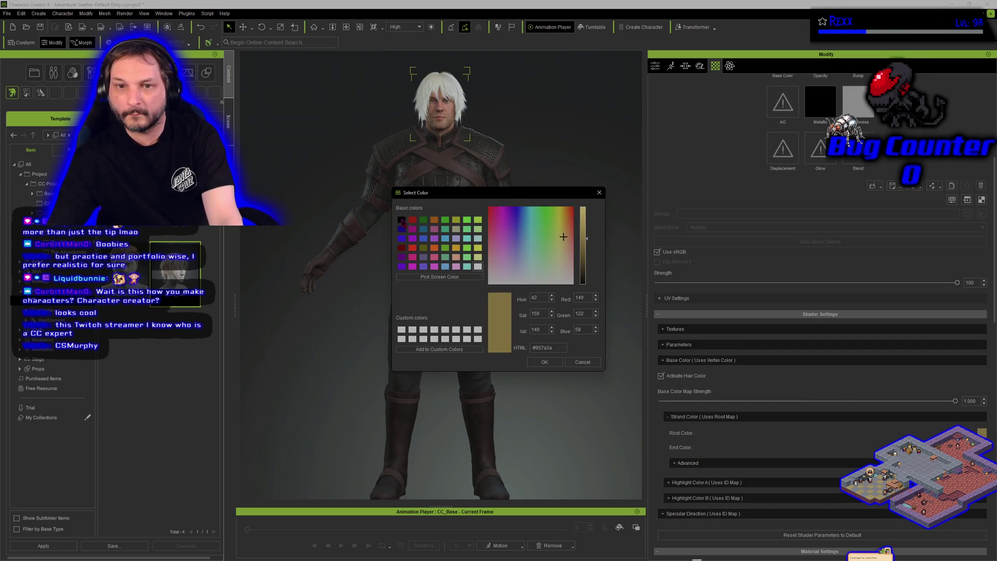
{"action": "left_click", "coordinate": [401, 221]}
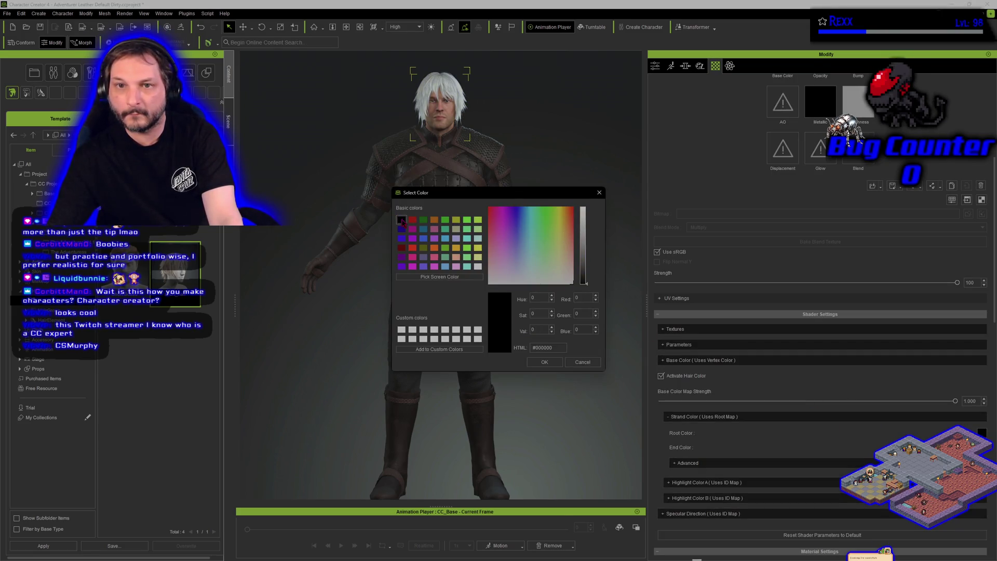
{"action": "left_click", "coordinate": [544, 362]}
{"action": "left_click", "coordinate": [981, 447]}
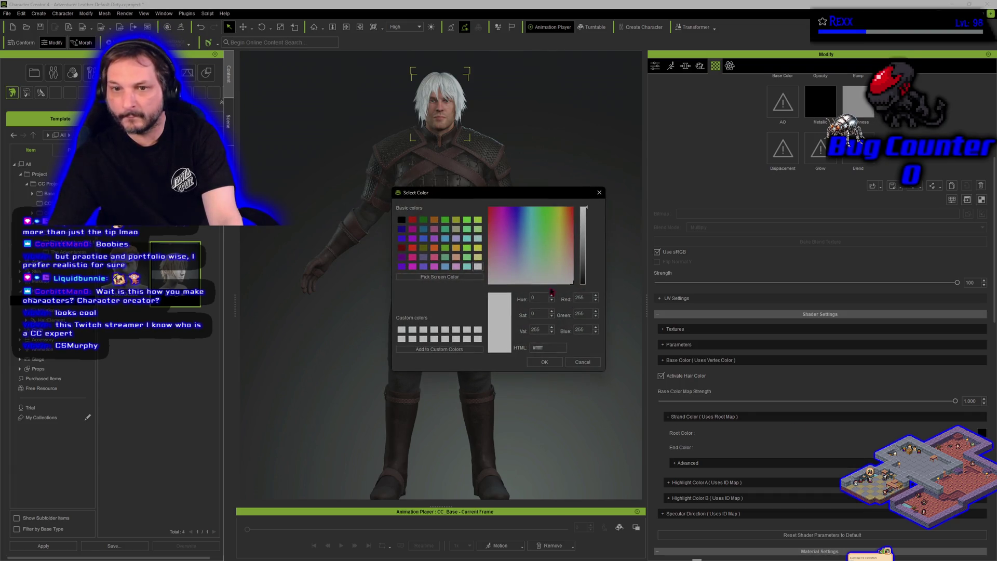
{"action": "left_click", "coordinate": [423, 248]}
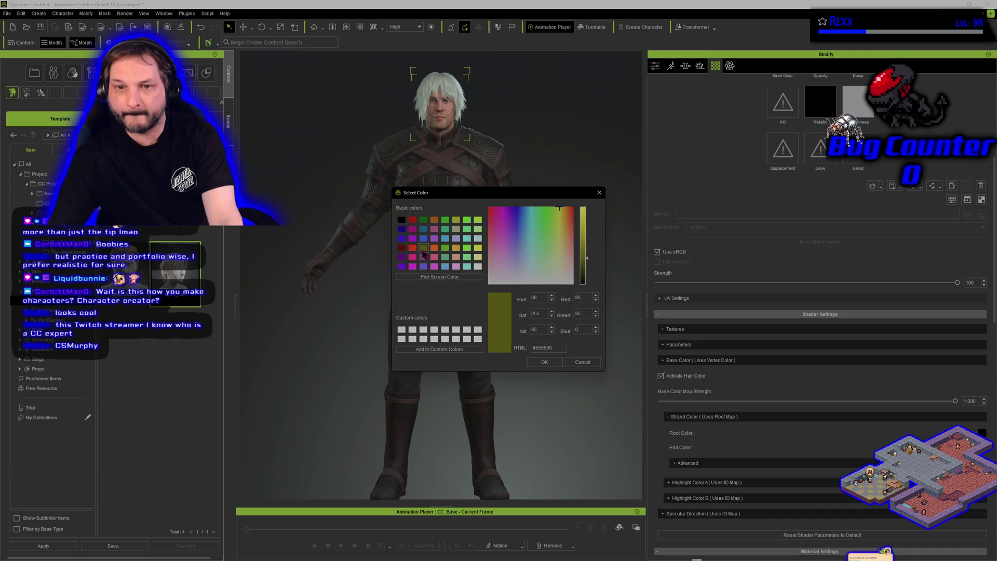
{"action": "left_click", "coordinate": [402, 250]}
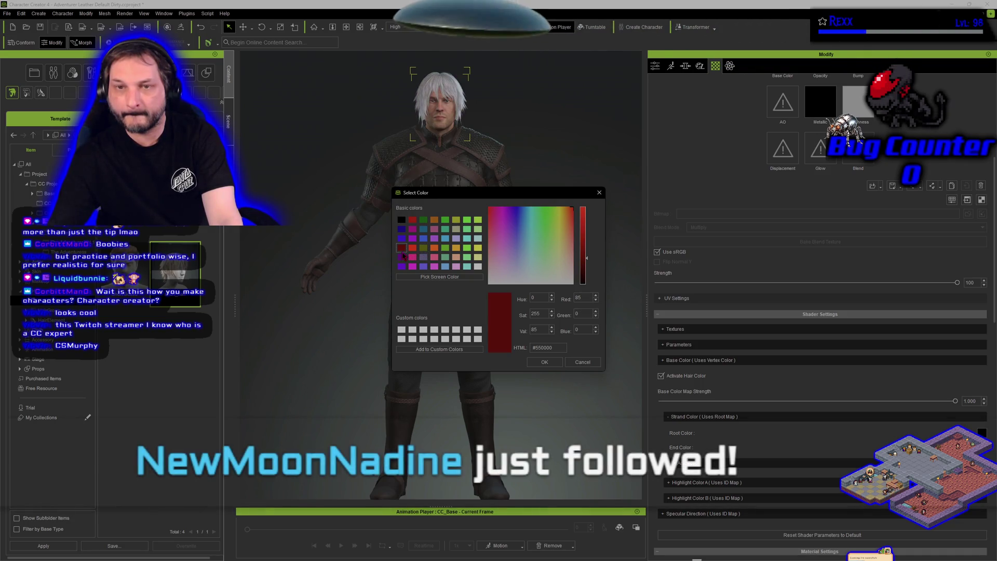
{"action": "left_click", "coordinate": [540, 363]}
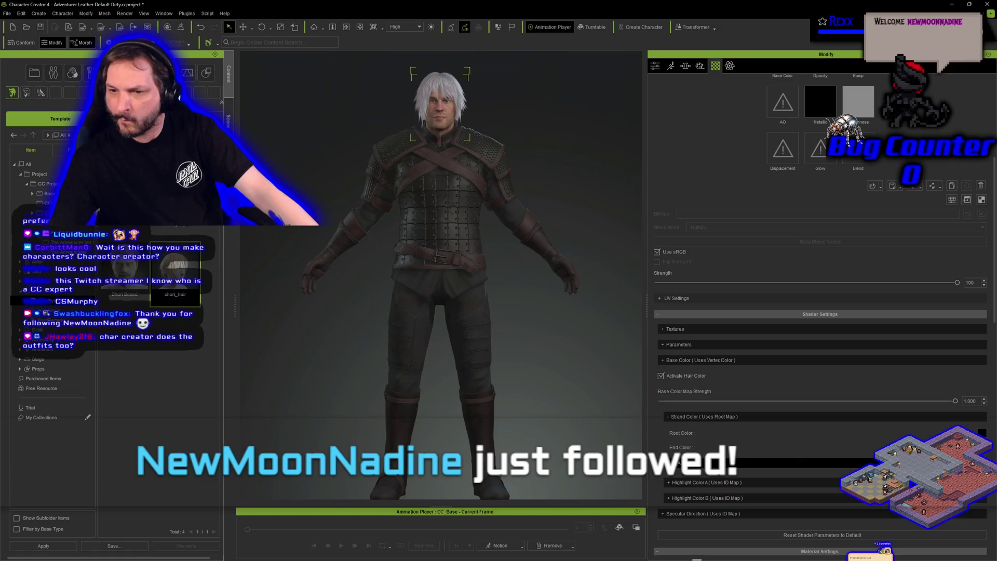
Expand the advanced strand colour settings and make the hair root colour dark red
{"action": "left_click", "coordinate": [678, 463]}
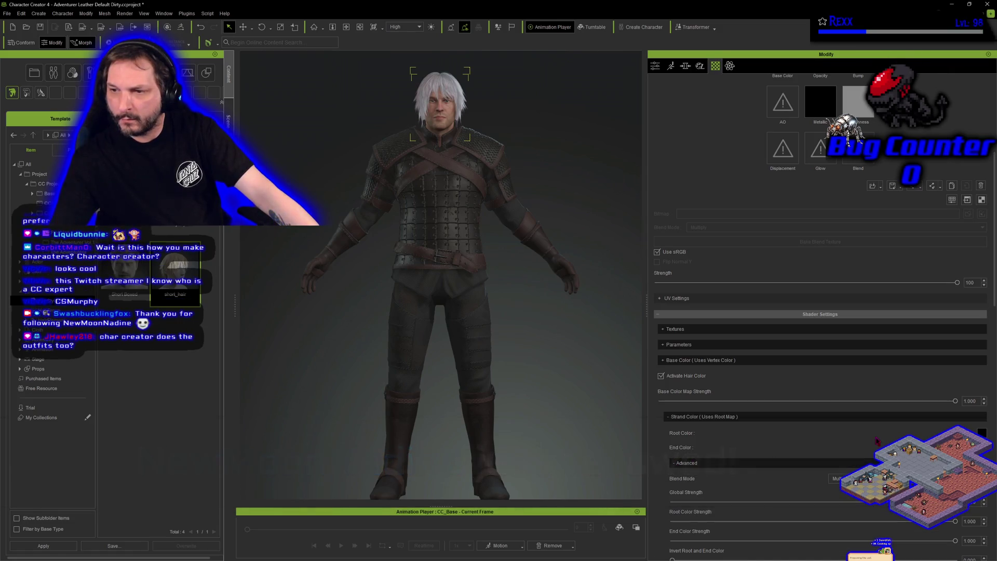
{"action": "left_click", "coordinate": [982, 432]}
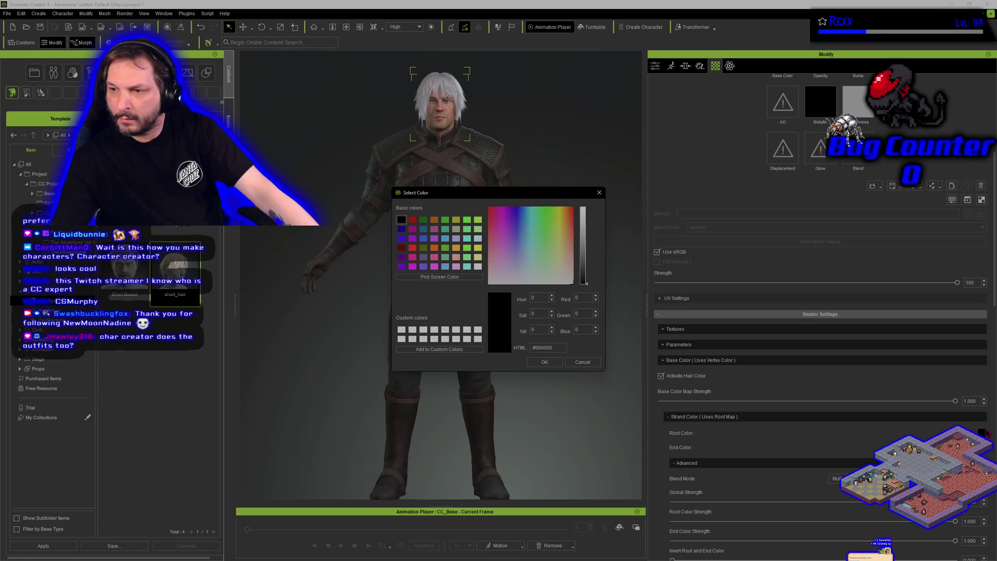
{"action": "left_click", "coordinate": [411, 220]}
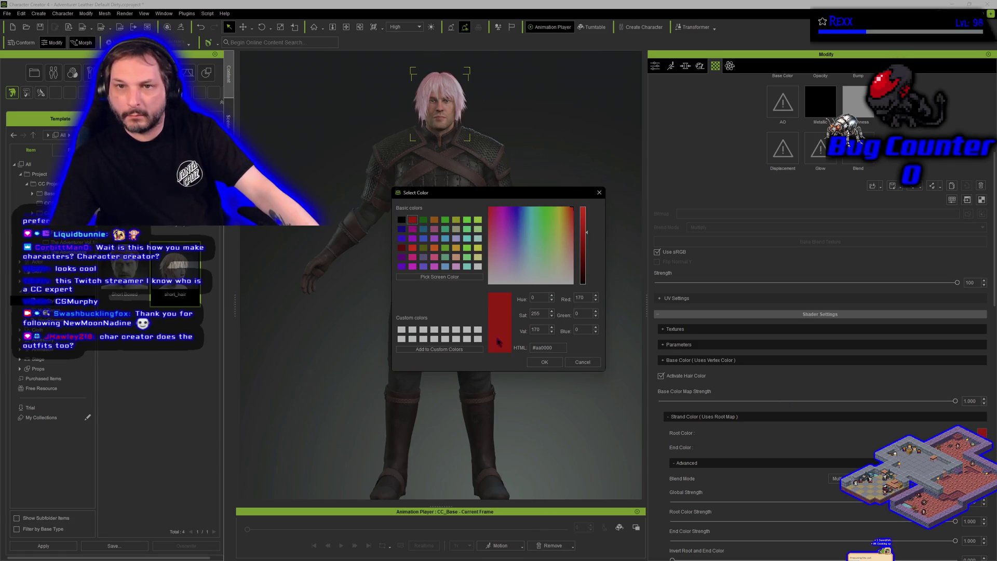
{"action": "left_click", "coordinate": [545, 362]}
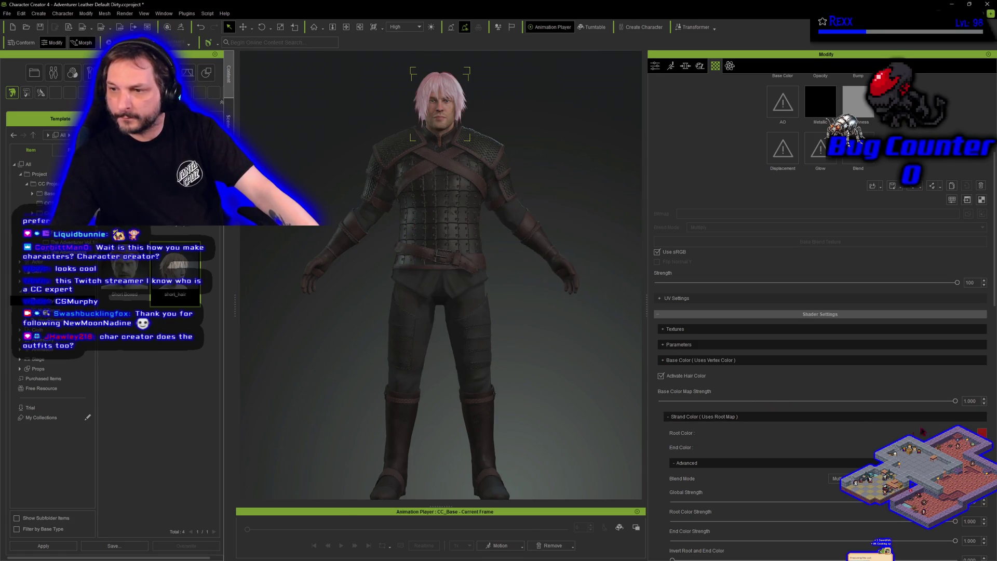
Test lowering the hair's base colour map strength, then restore it to 1.000
{"action": "scroll", "coordinate": [743, 463], "scroll_direction": "down", "scroll_amount": 2}
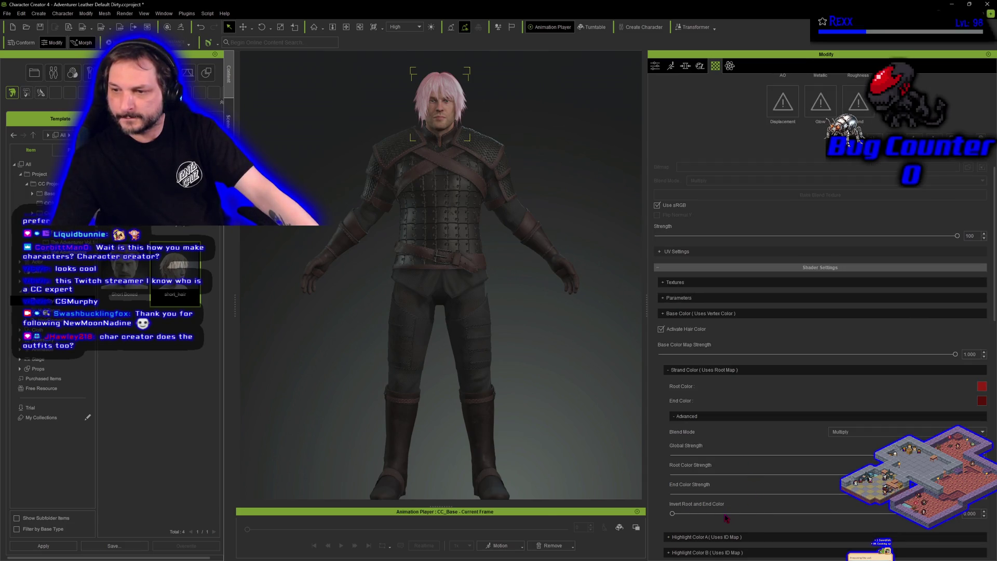
{"action": "scroll", "coordinate": [725, 518], "scroll_direction": "up", "scroll_amount": 2}
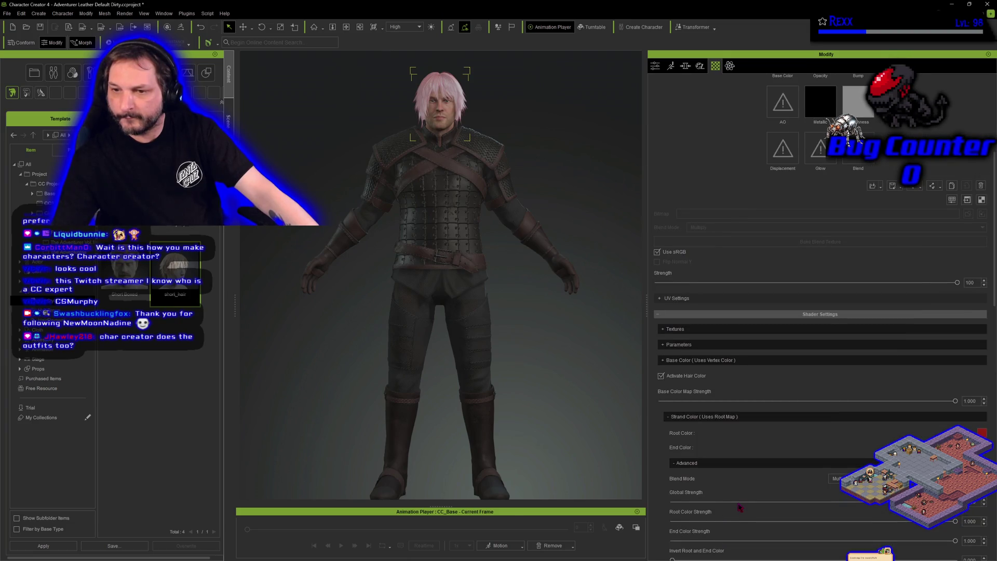
{"action": "scroll", "coordinate": [740, 507], "scroll_direction": "up", "scroll_amount": 1}
{"action": "left_click_drag", "start_coordinate": [955, 424], "coordinate": [785, 432]}
{"action": "left_click_drag", "start_coordinate": [704, 435], "coordinate": [669, 434]}
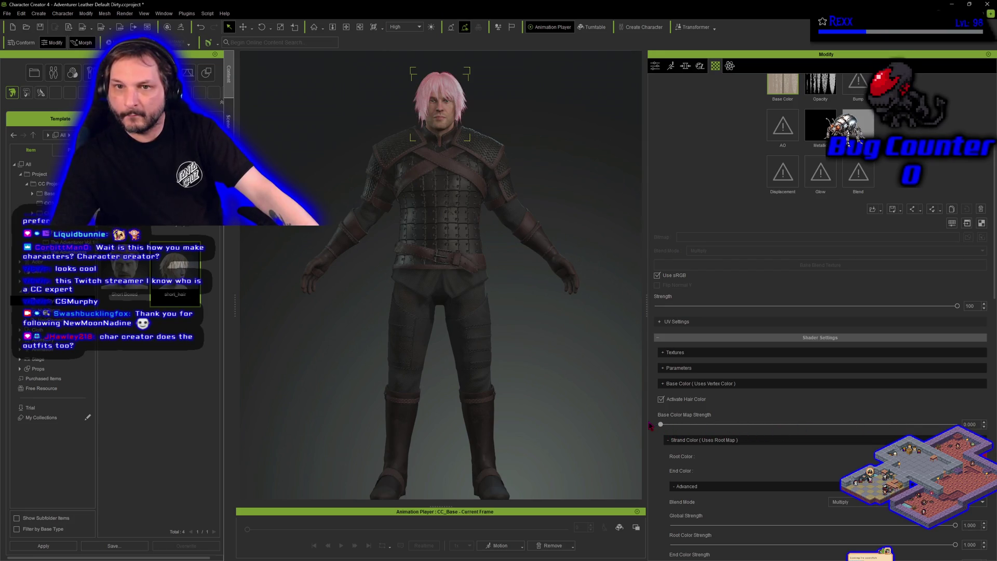
{"action": "left_click_drag", "start_coordinate": [667, 426], "coordinate": [798, 425]}
{"action": "left_click_drag", "start_coordinate": [878, 422], "coordinate": [980, 414]}
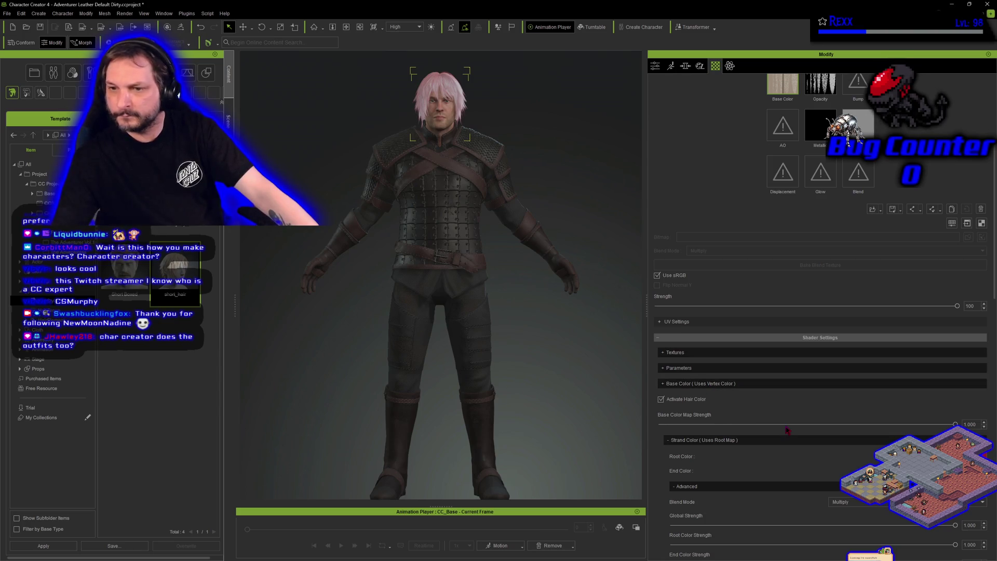
Try a near-black, then vivid blue hair base colour, comparing with hair colouring toggled off and on
{"action": "left_click", "coordinate": [663, 385]}
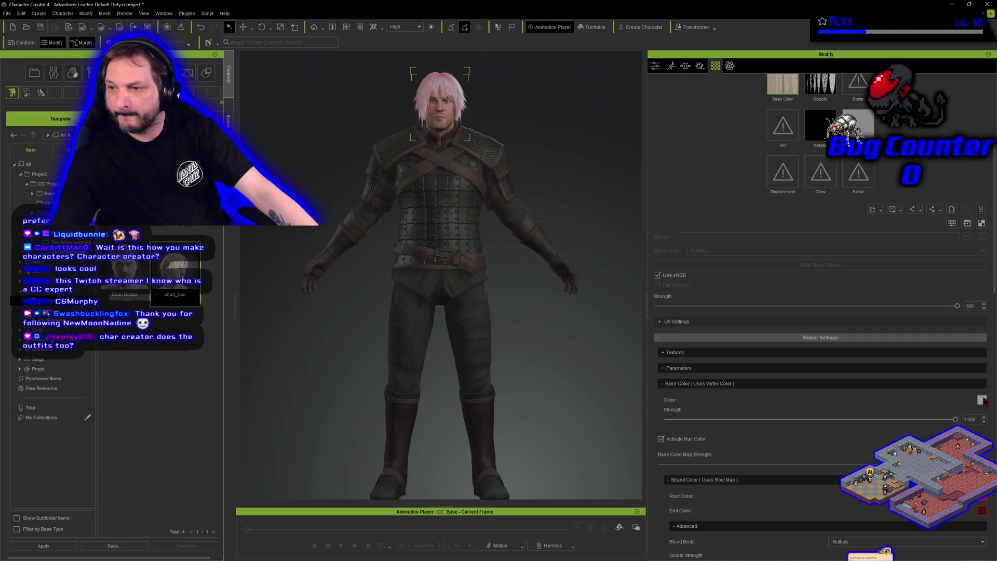
{"action": "left_click", "coordinate": [982, 400]}
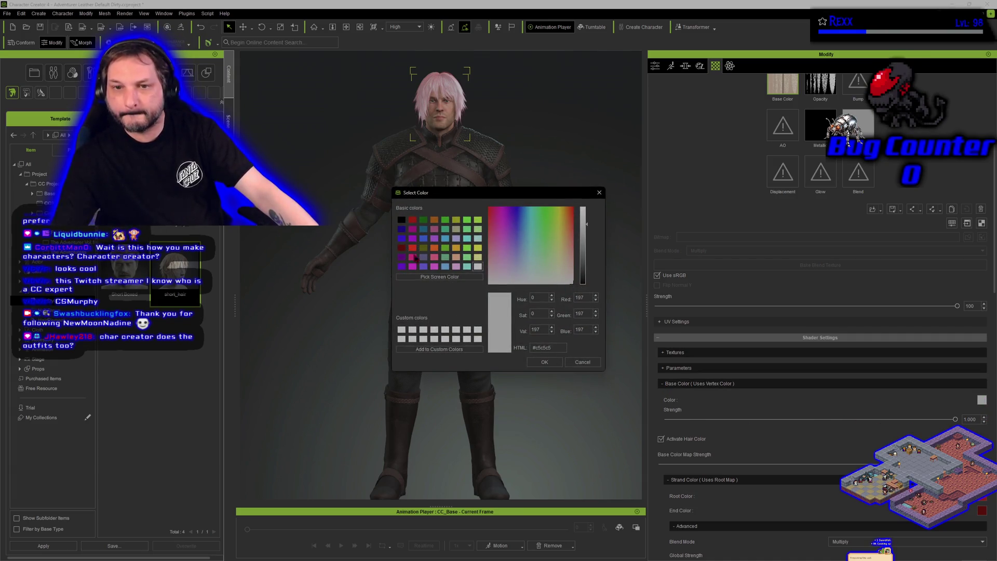
{"action": "left_click", "coordinate": [585, 283]}
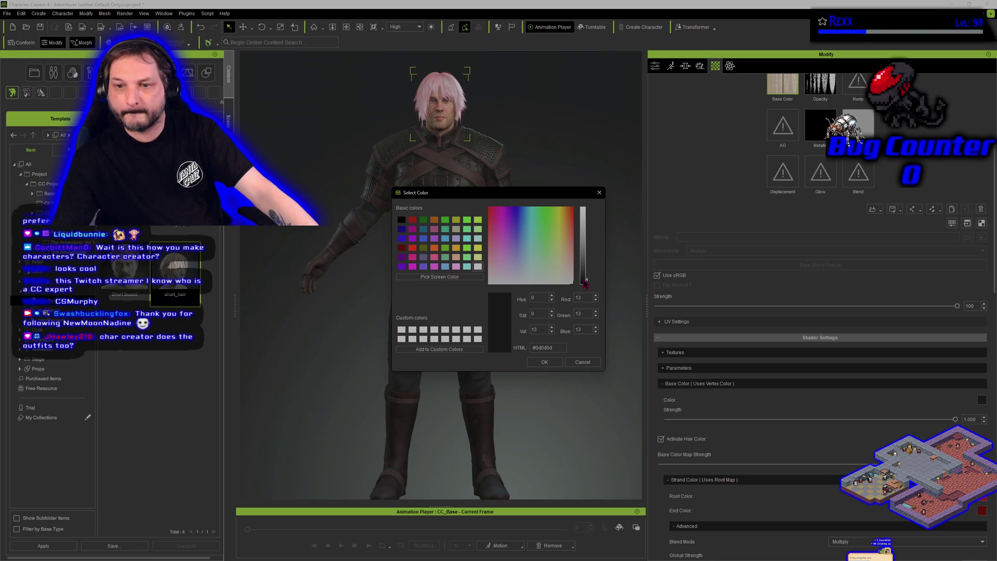
{"action": "left_click", "coordinate": [560, 363]}
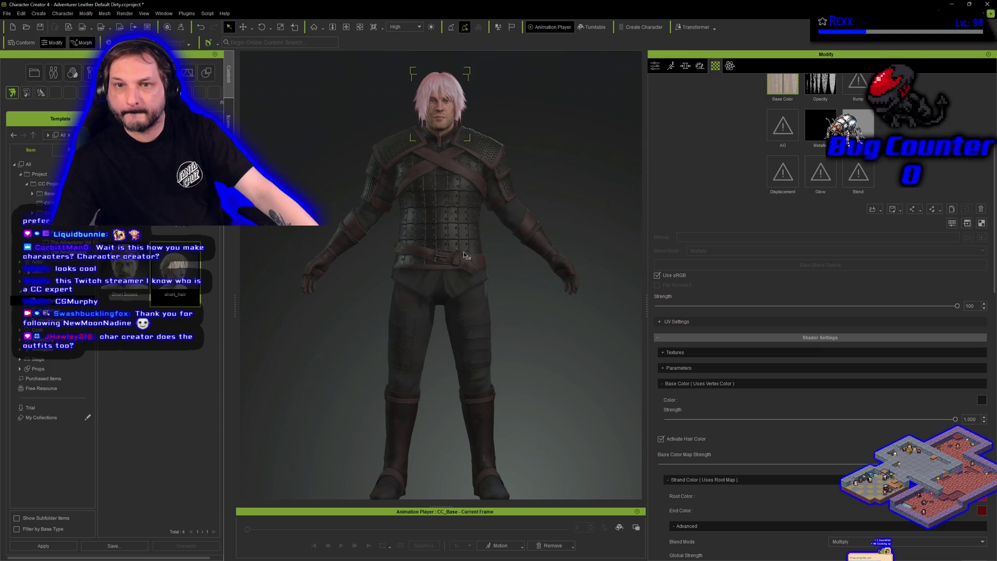
{"action": "left_click", "coordinate": [982, 403]}
{"action": "mouse_move", "coordinate": [491, 218]}
{"action": "left_mouse_down"}
{"action": "mouse_move", "coordinate": [492, 208]}
{"action": "mouse_move", "coordinate": [520, 217]}
{"action": "left_mouse_up"}
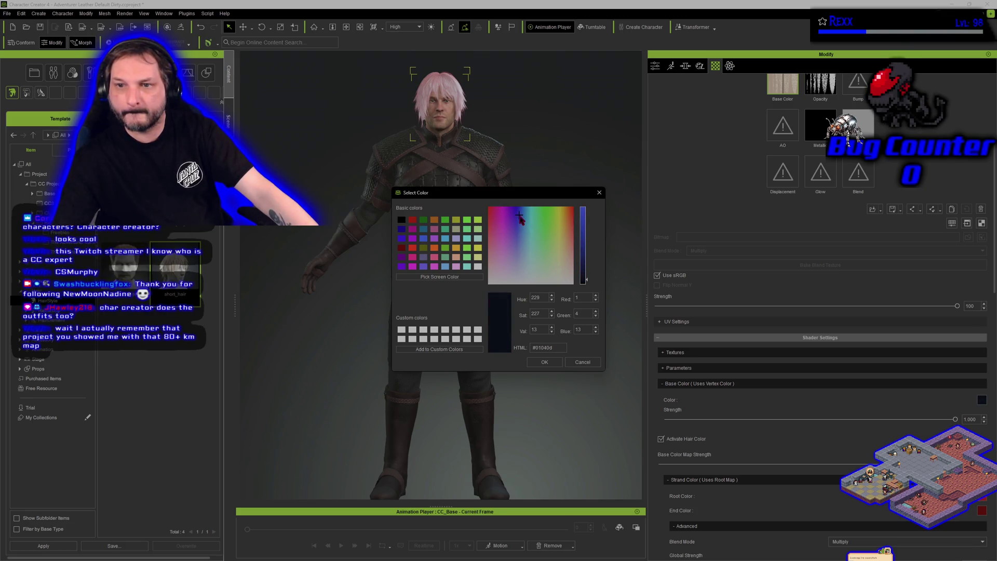
{"action": "left_click", "coordinate": [585, 217]}
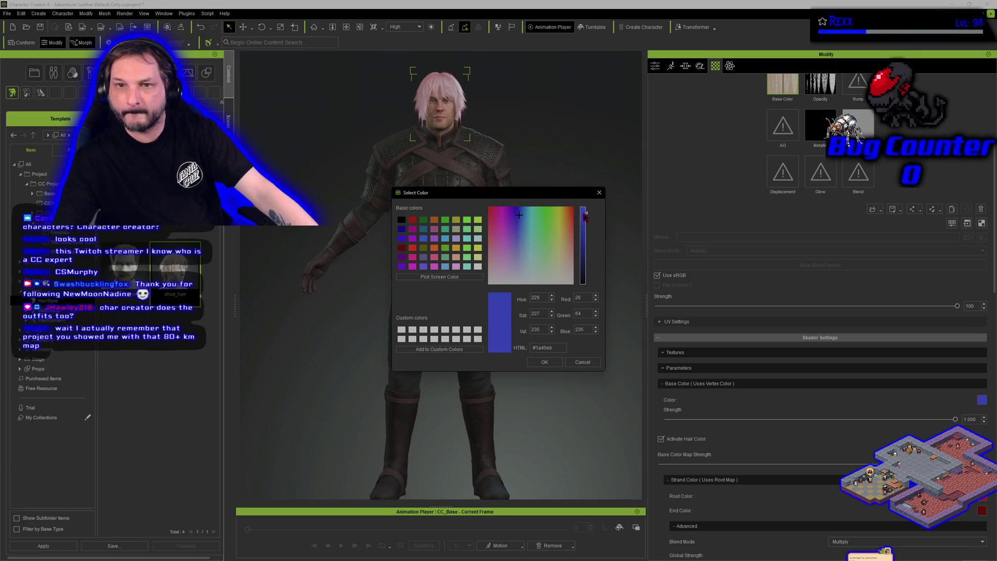
{"action": "left_click", "coordinate": [554, 361]}
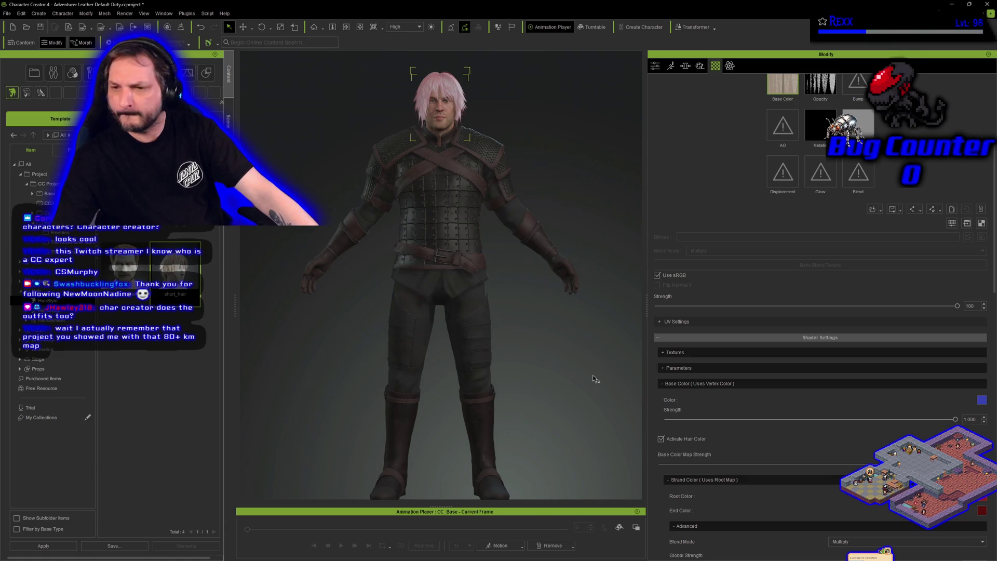
{"action": "left_click", "coordinate": [660, 440]}
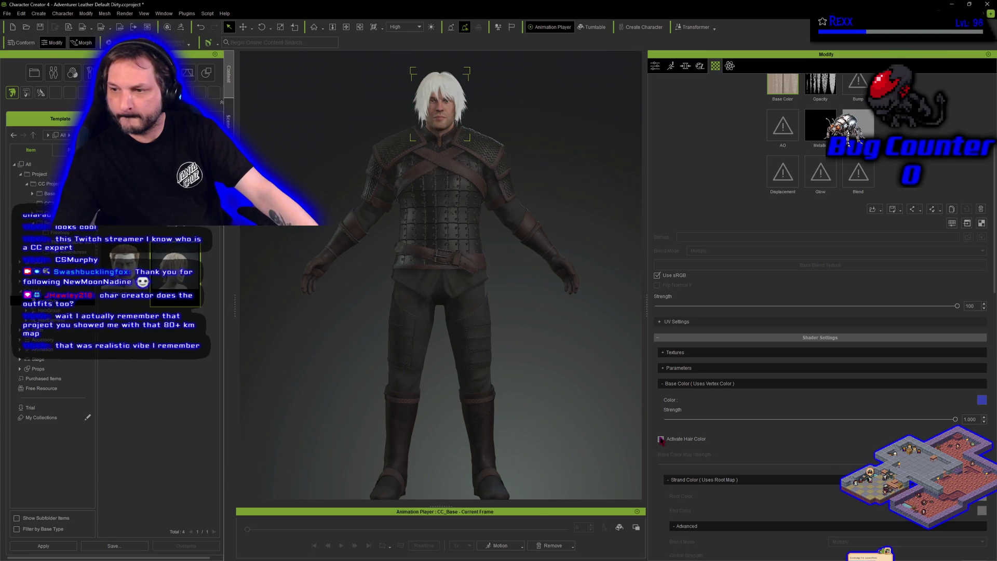
{"action": "left_click", "coordinate": [660, 439]}
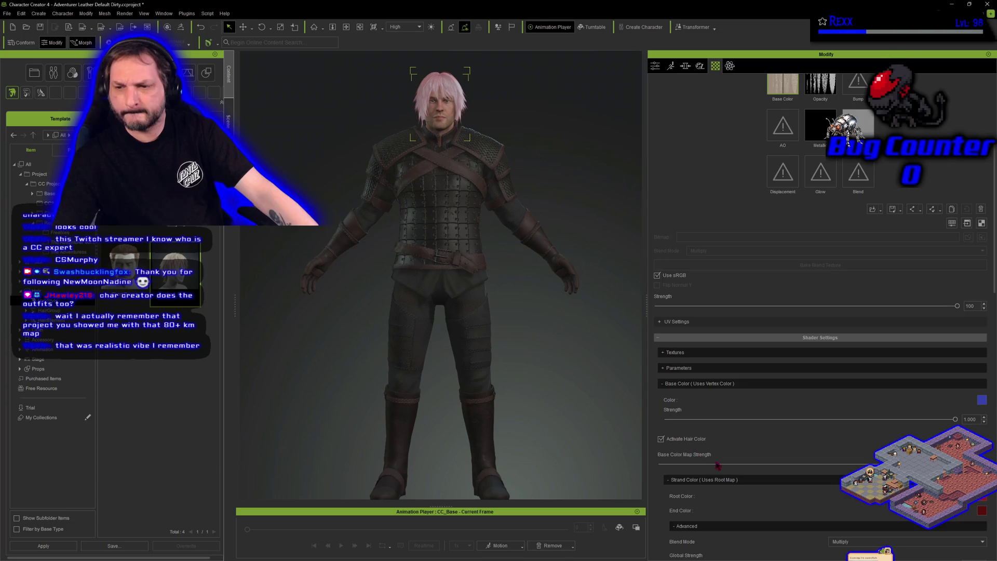
Set Highlight Color A and Highlight Color B to black
{"action": "scroll", "coordinate": [719, 466], "scroll_direction": "down", "scroll_amount": 9}
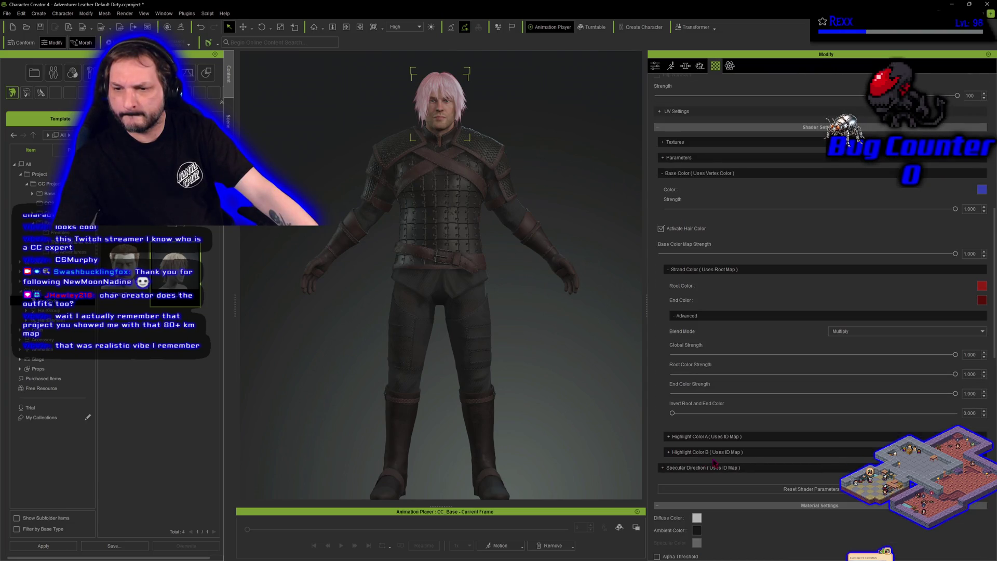
{"action": "left_click", "coordinate": [669, 437]}
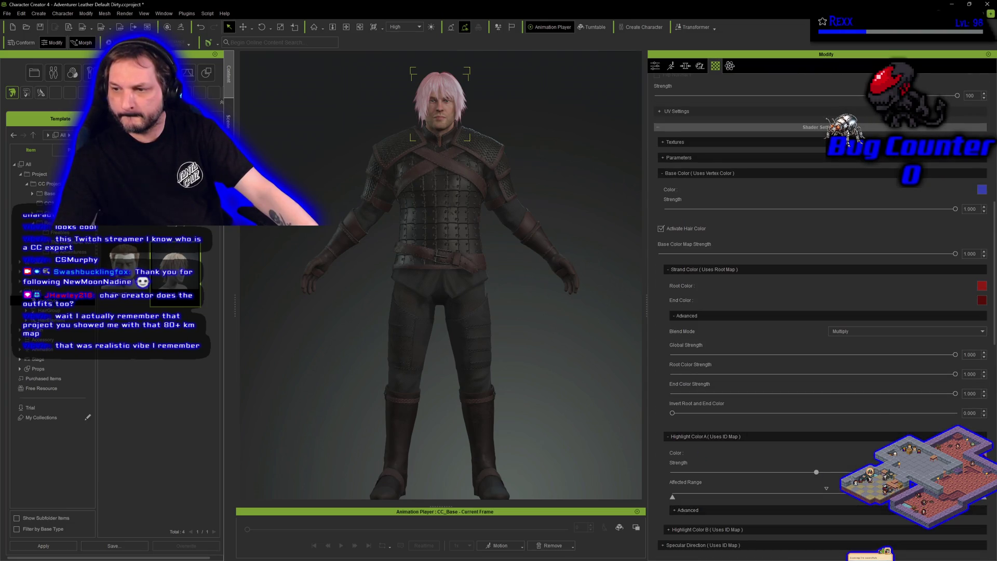
{"action": "left_click", "coordinate": [981, 453]}
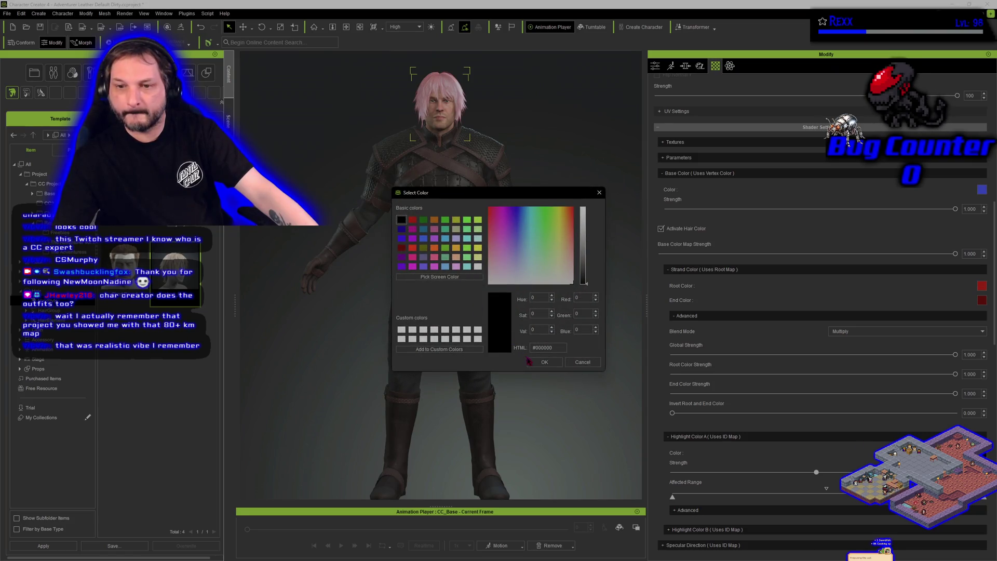
{"action": "left_click", "coordinate": [545, 363]}
{"action": "scroll", "coordinate": [723, 490], "scroll_direction": "down", "scroll_amount": 3}
{"action": "left_click", "coordinate": [981, 430]}
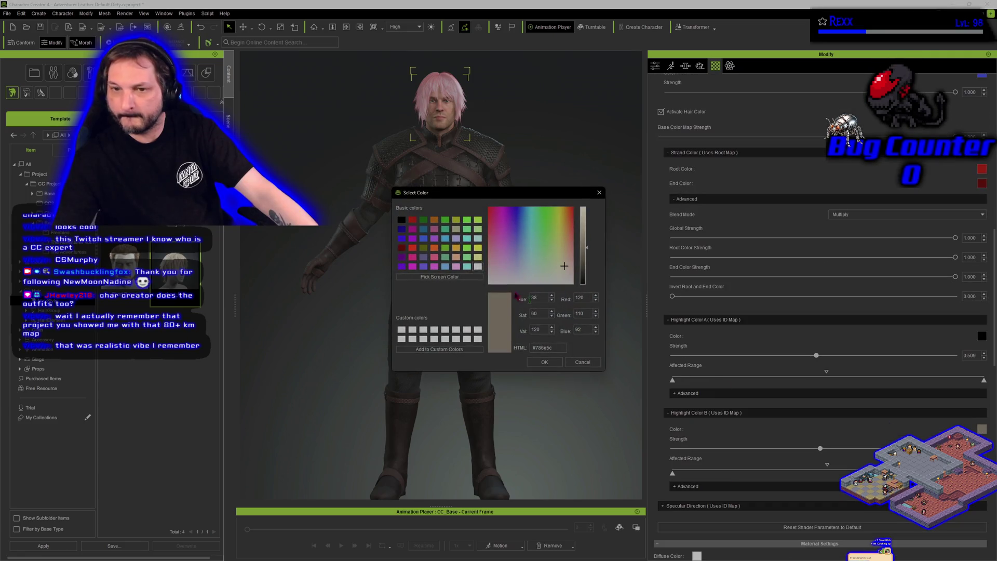
{"action": "left_click", "coordinate": [401, 220]}
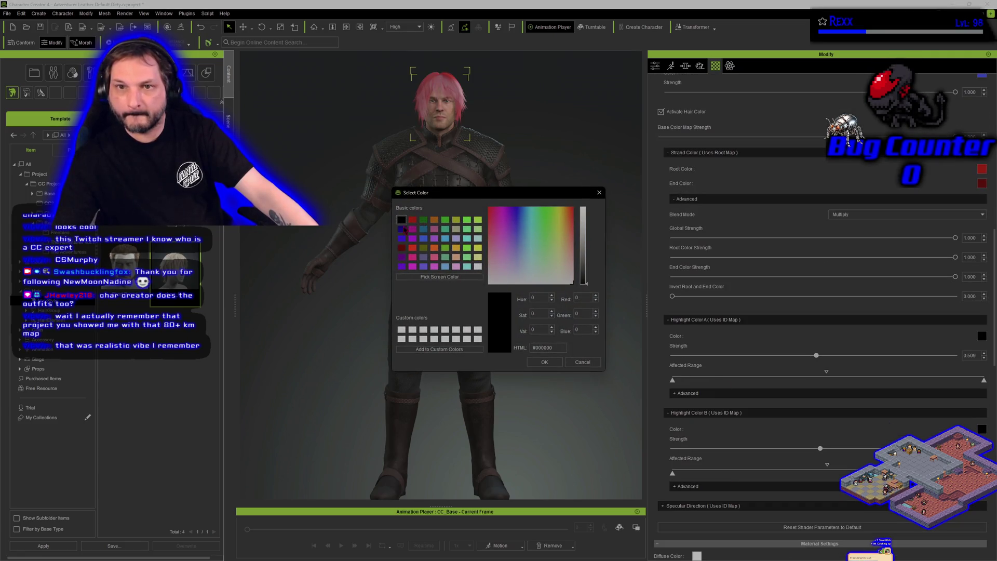
{"action": "left_click", "coordinate": [545, 362]}
Set the hair's base, root and end colours to white #ffffff
{"action": "scroll", "coordinate": [941, 354], "scroll_direction": "up", "scroll_amount": 5}
{"action": "left_click", "coordinate": [982, 213]}
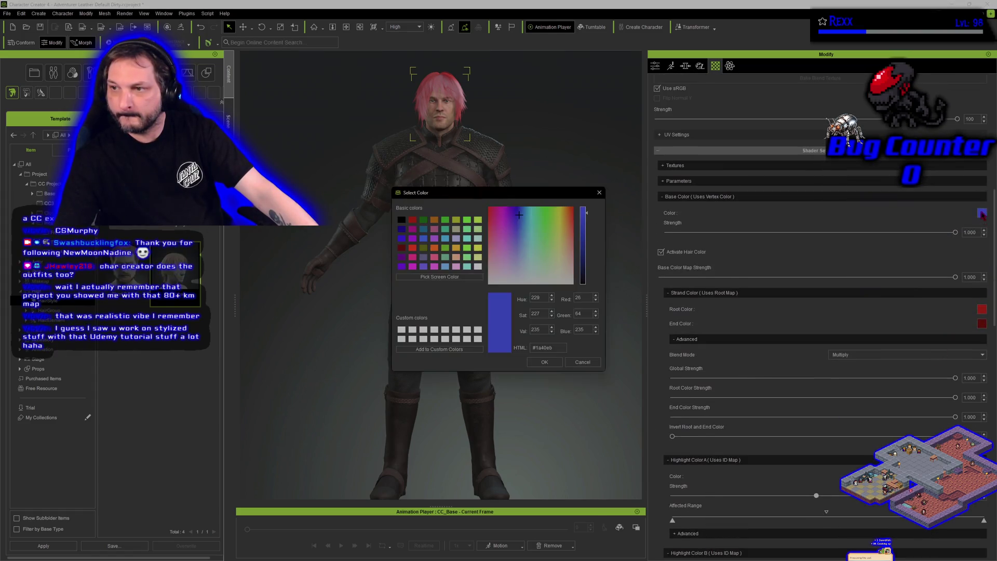
{"action": "left_click", "coordinate": [402, 330]}
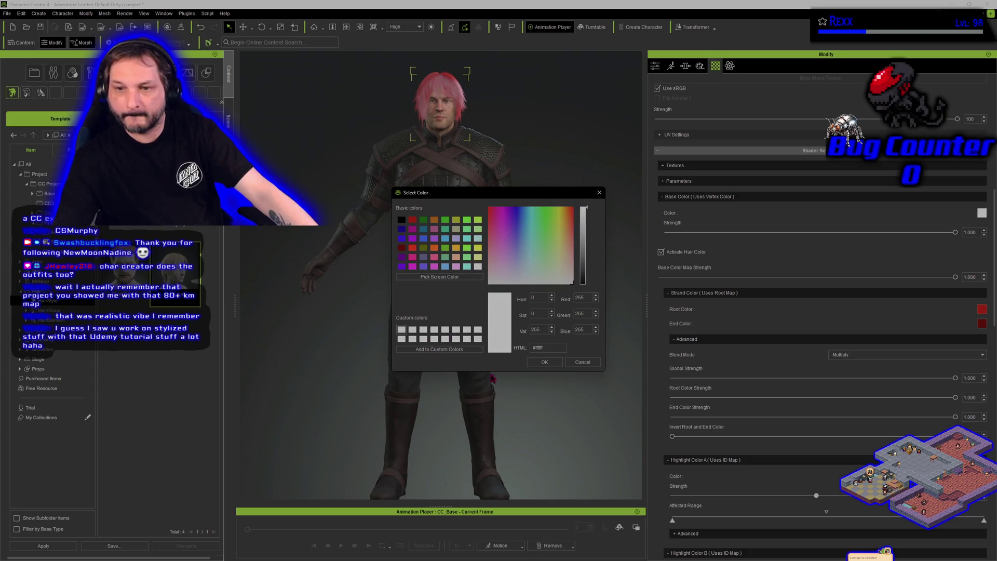
{"action": "left_click", "coordinate": [544, 362]}
{"action": "left_click", "coordinate": [982, 323]}
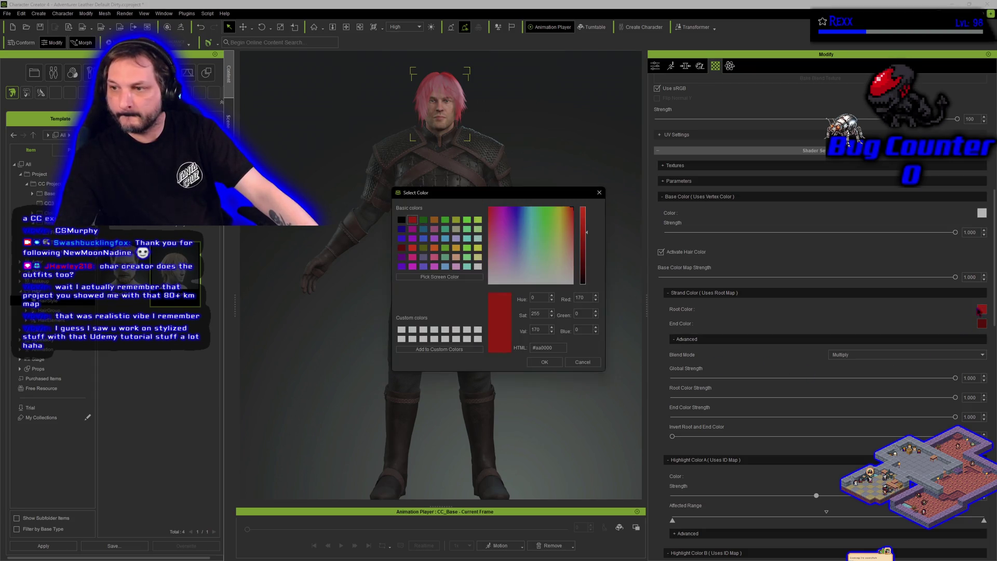
{"action": "left_click", "coordinate": [491, 279]}
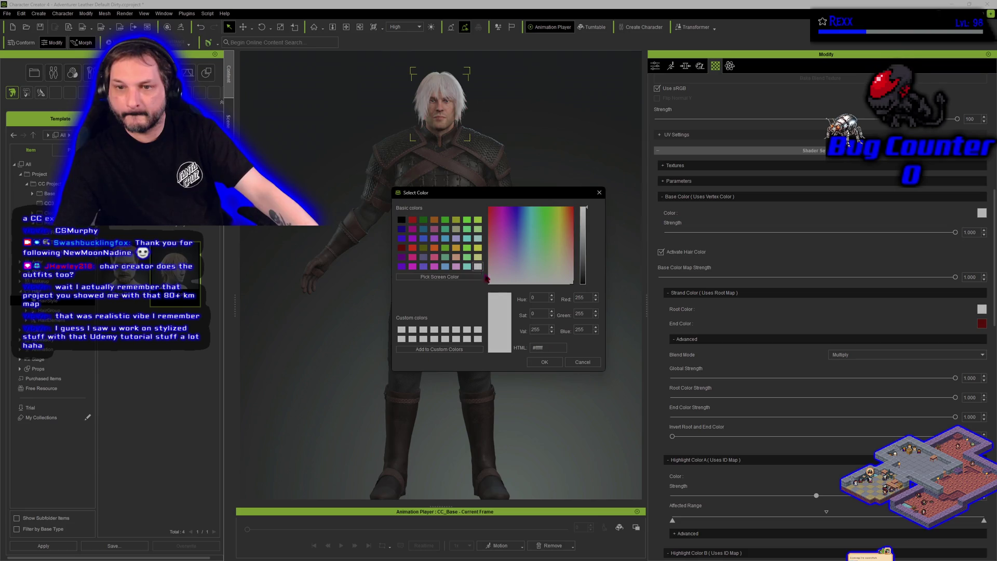
{"action": "left_click", "coordinate": [545, 362]}
{"action": "left_click", "coordinate": [982, 323]}
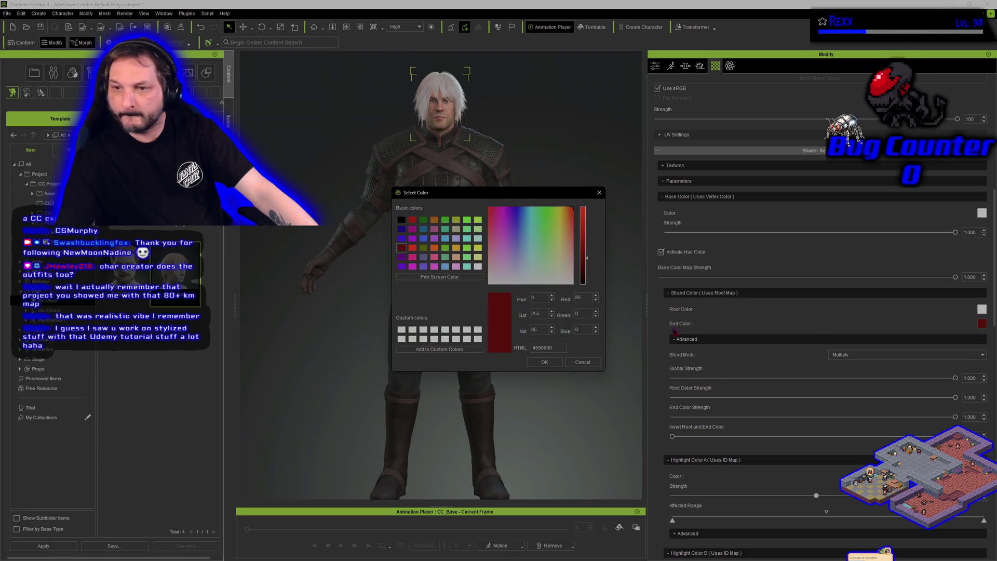
{"action": "left_click", "coordinate": [467, 339]}
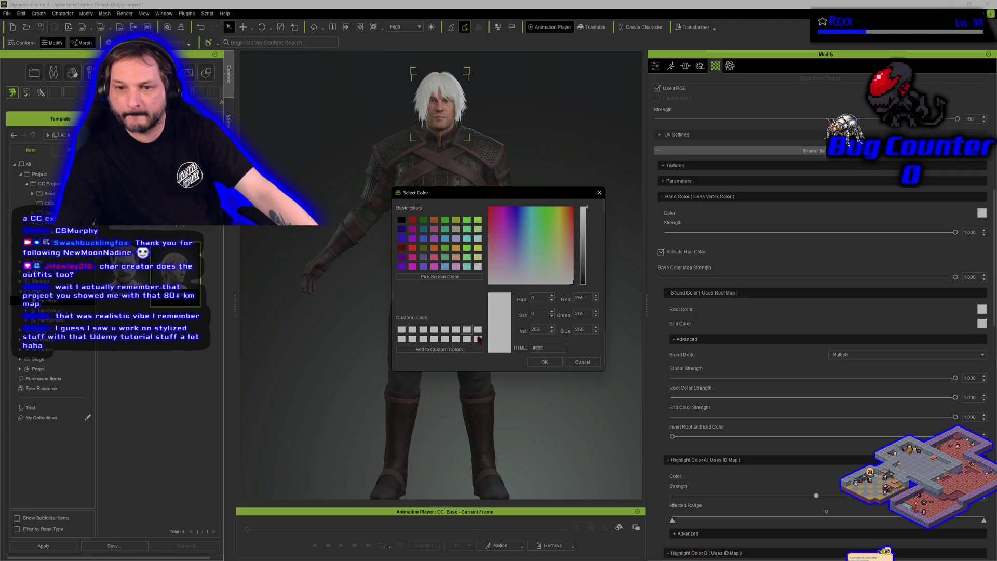
{"action": "left_click", "coordinate": [561, 361]}
{"action": "scroll", "coordinate": [691, 405], "scroll_direction": "down", "scroll_amount": 5}
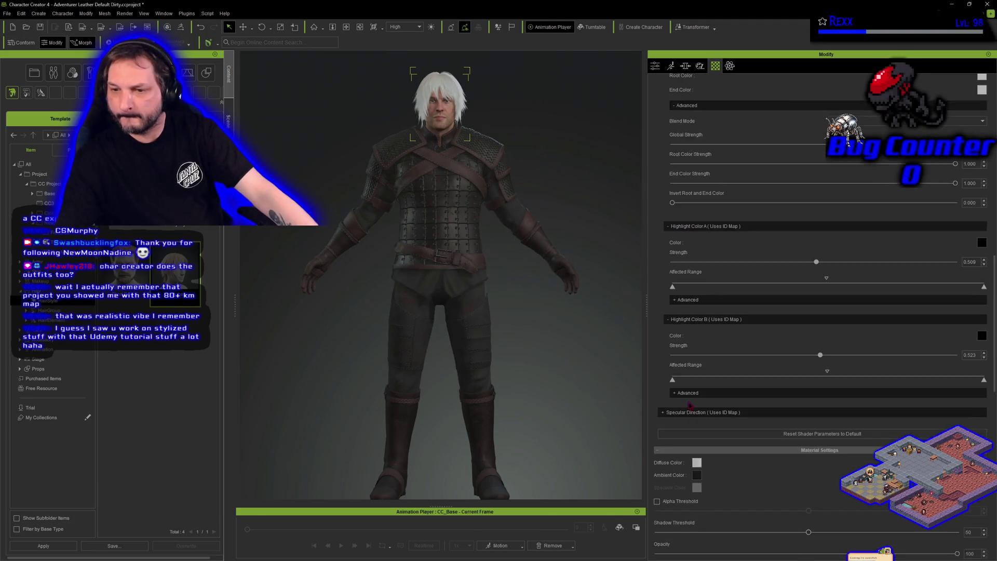
Raise Highlight Color B strength to 0.981 and set the hair diffuse colour to black #000000
{"action": "scroll", "coordinate": [682, 359], "scroll_direction": "up", "scroll_amount": 1}
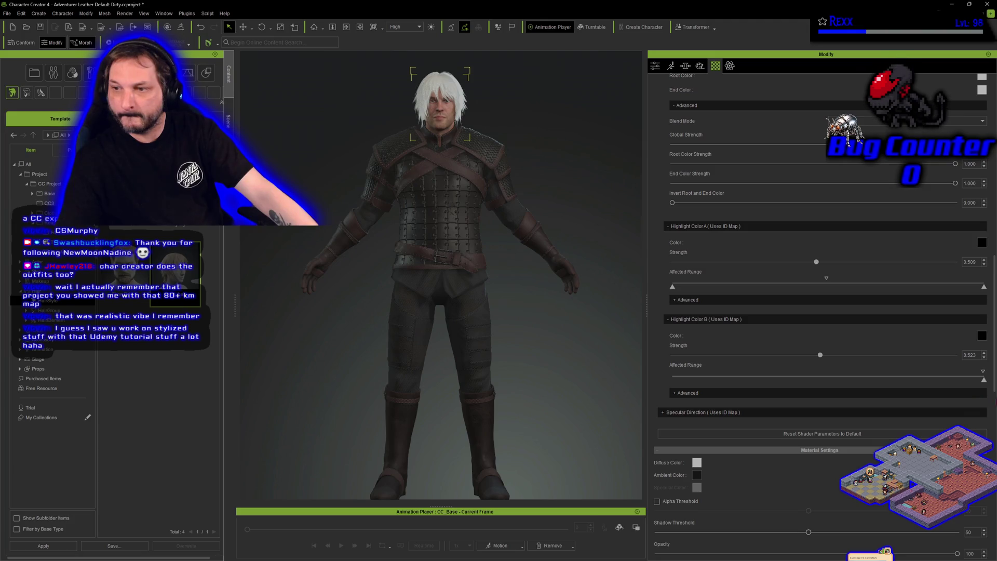
{"action": "left_click_drag", "start_coordinate": [823, 359], "coordinate": [953, 358]}
{"action": "scroll", "coordinate": [839, 391], "scroll_direction": "down", "scroll_amount": 5}
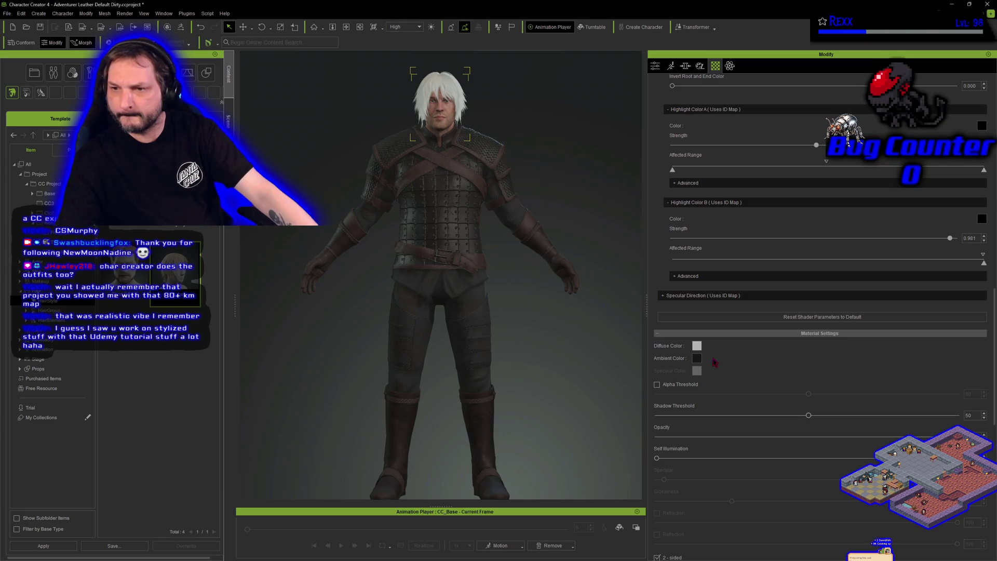
{"action": "left_click", "coordinate": [697, 346]}
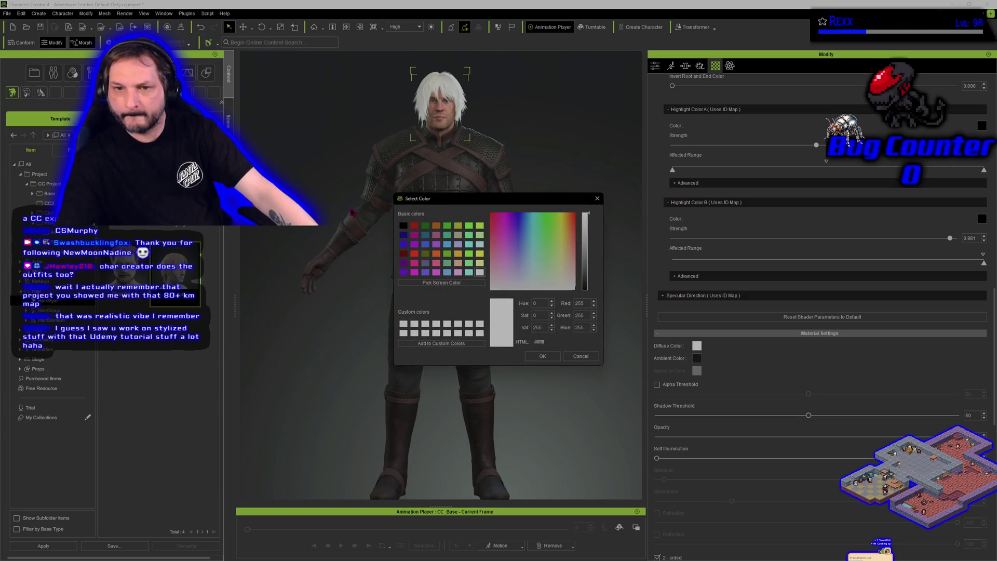
{"action": "left_click", "coordinate": [403, 226]}
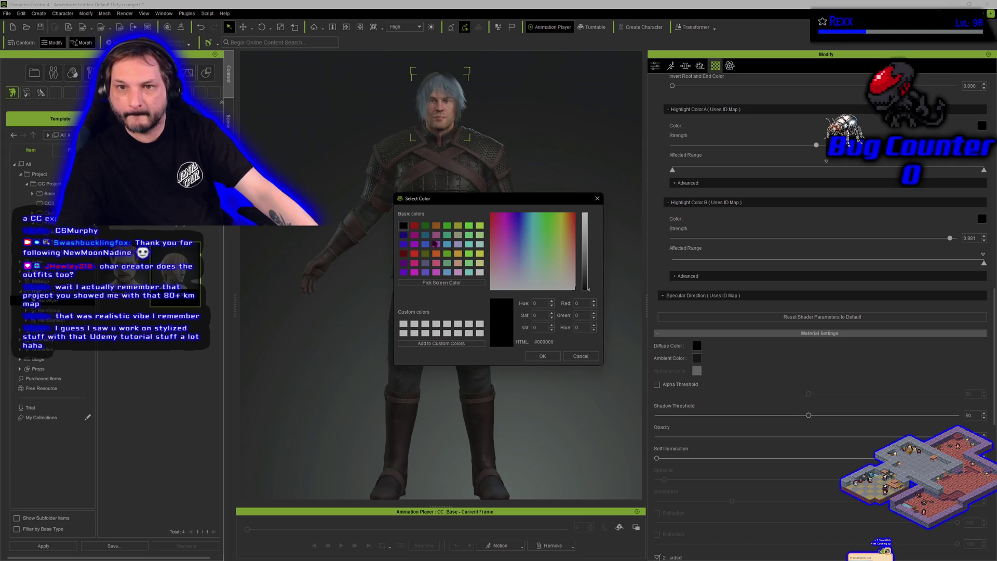
{"action": "left_click", "coordinate": [542, 356]}
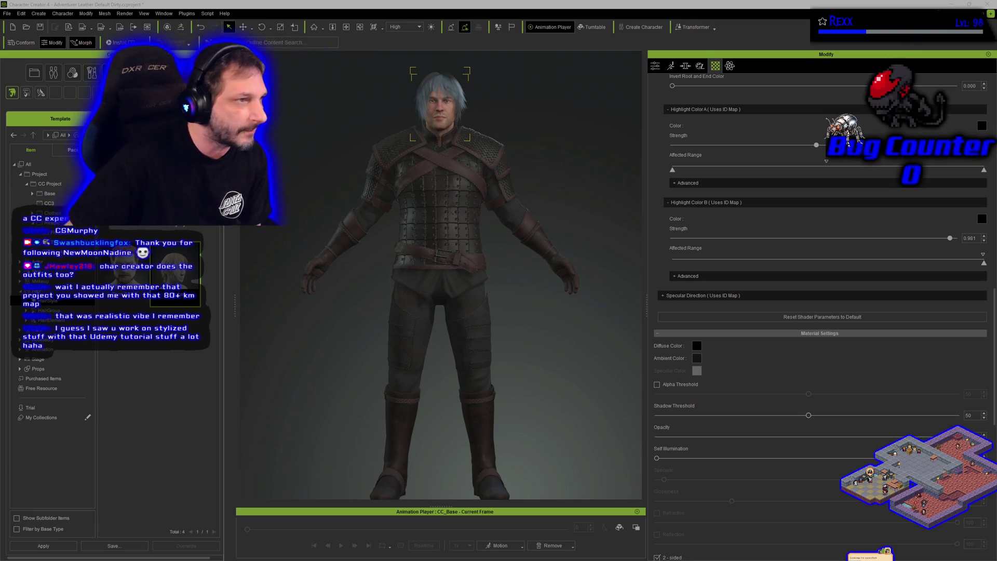
{"action": "key", "text": "alt+Tab"}
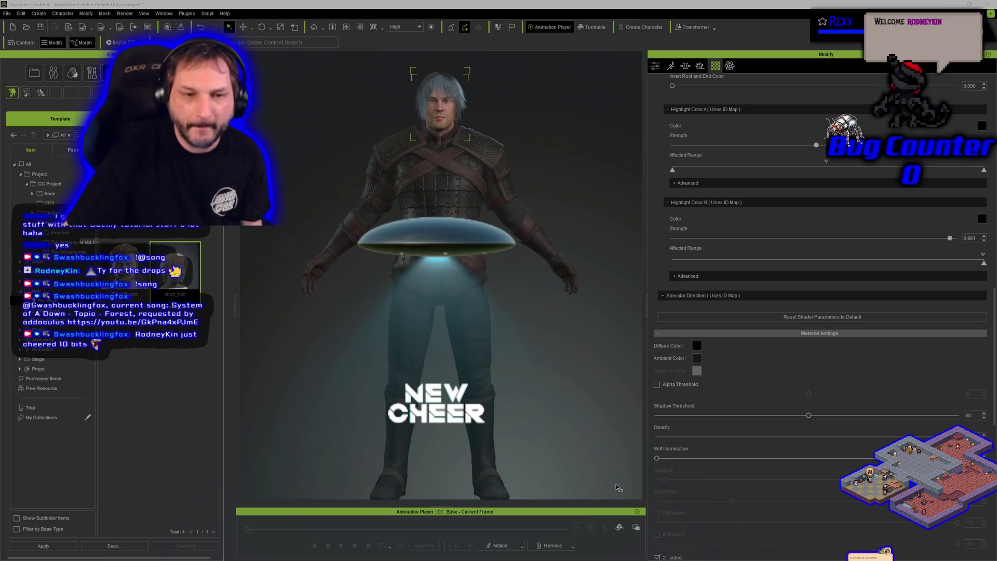
Apply a short brown hairstyle as hair only, then frame and orbit around the head
{"action": "key", "text": "alt+Tab"}
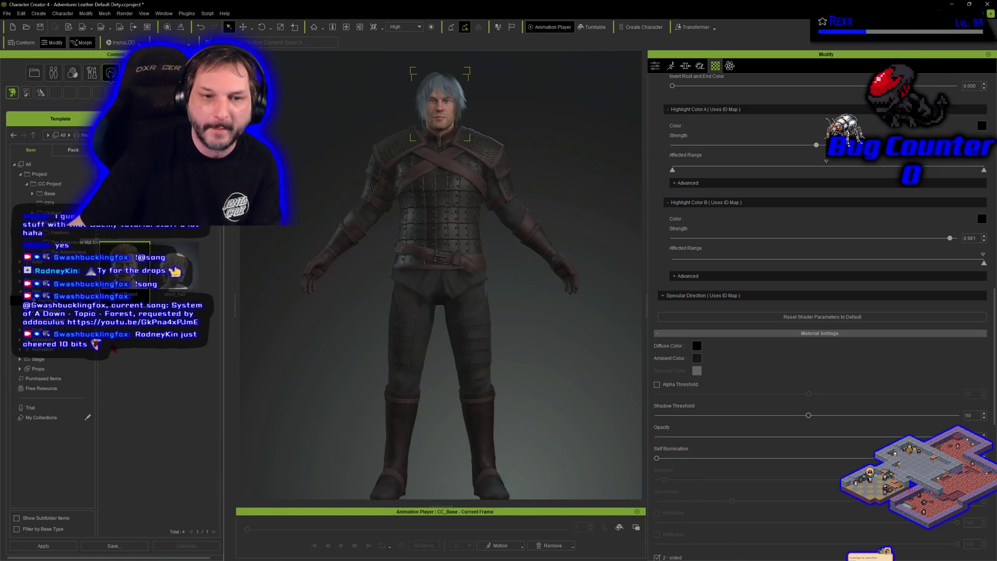
{"action": "double_click", "coordinate": [126, 277]}
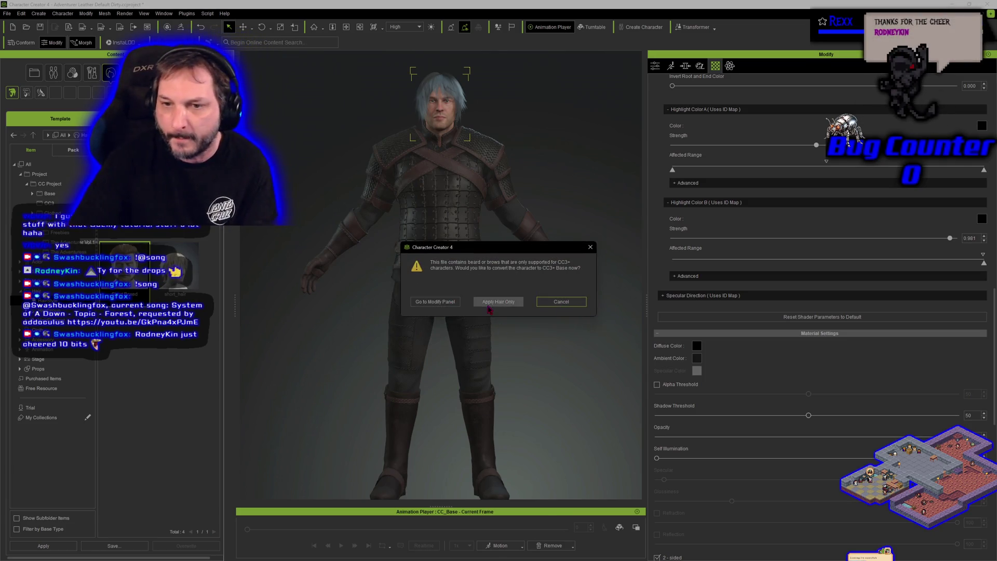
{"action": "left_click", "coordinate": [496, 302]}
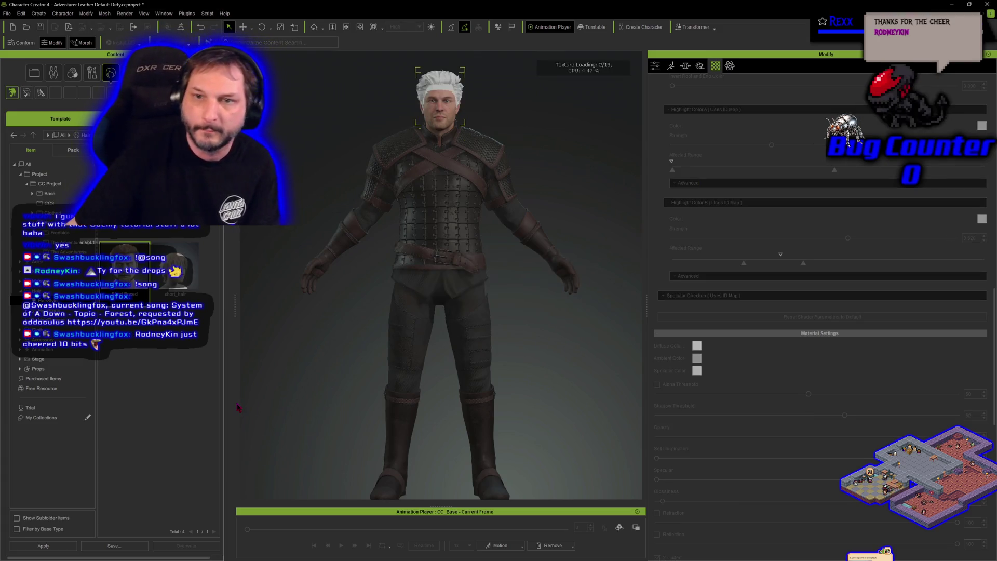
{"action": "scroll", "coordinate": [405, 169], "scroll_direction": "up", "scroll_amount": 5}
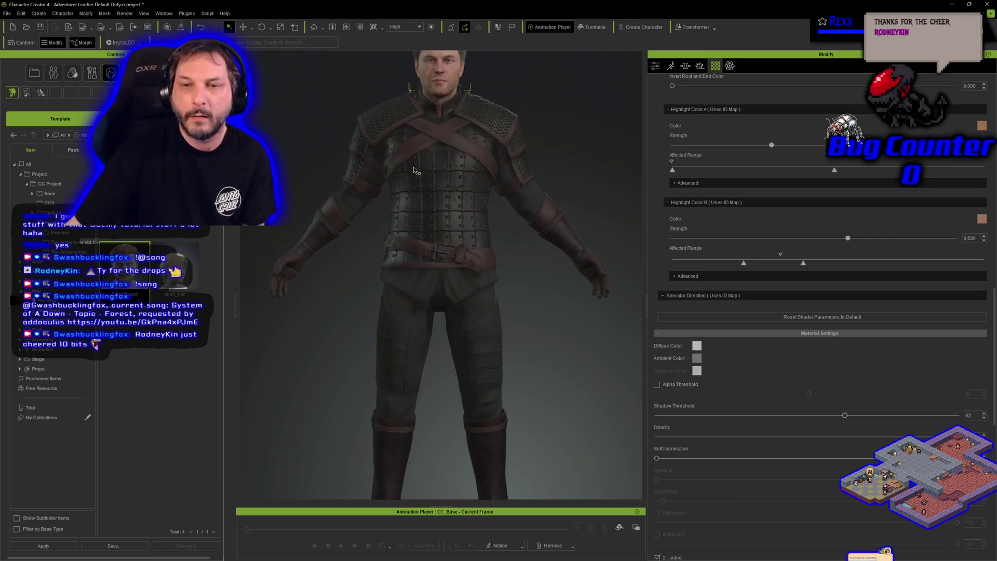
{"action": "key", "text": "f"}
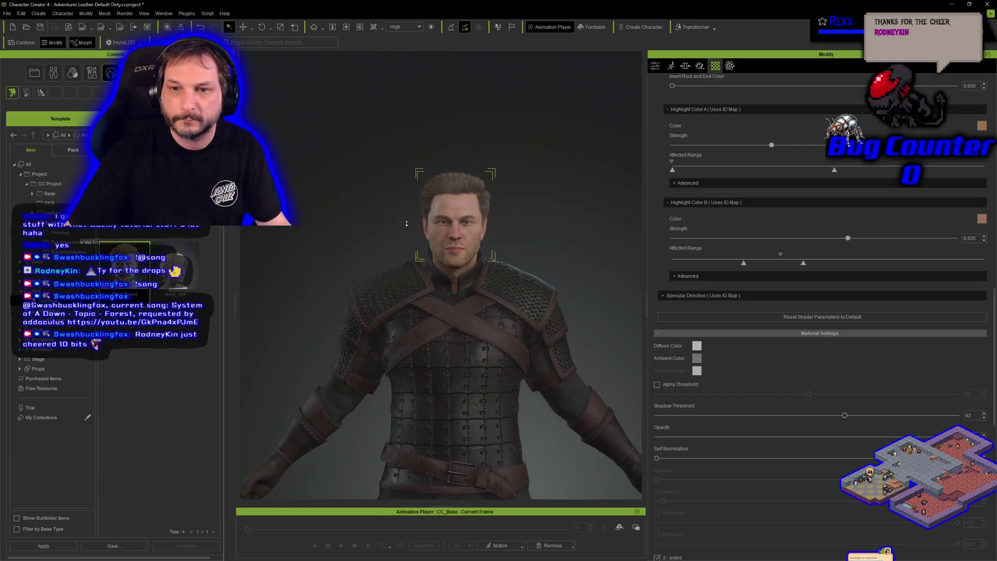
{"action": "scroll", "coordinate": [394, 218], "scroll_direction": "up", "scroll_amount": 3}
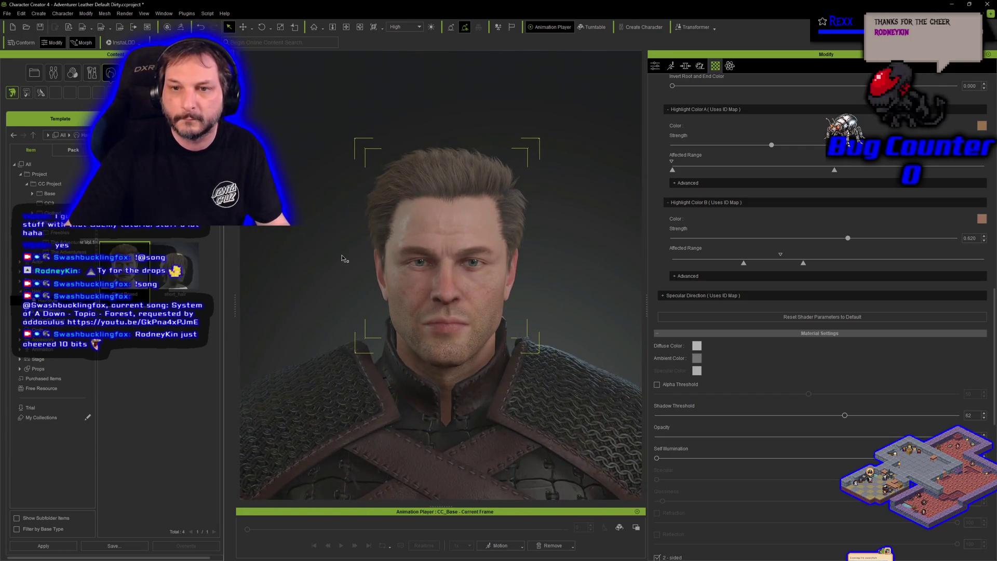
{"action": "mouse_move", "coordinate": [325, 298]}
{"action": "left_mouse_down"}
{"action": "mouse_move", "coordinate": [459, 308]}
{"action": "mouse_move", "coordinate": [422, 300]}
{"action": "left_mouse_up"}
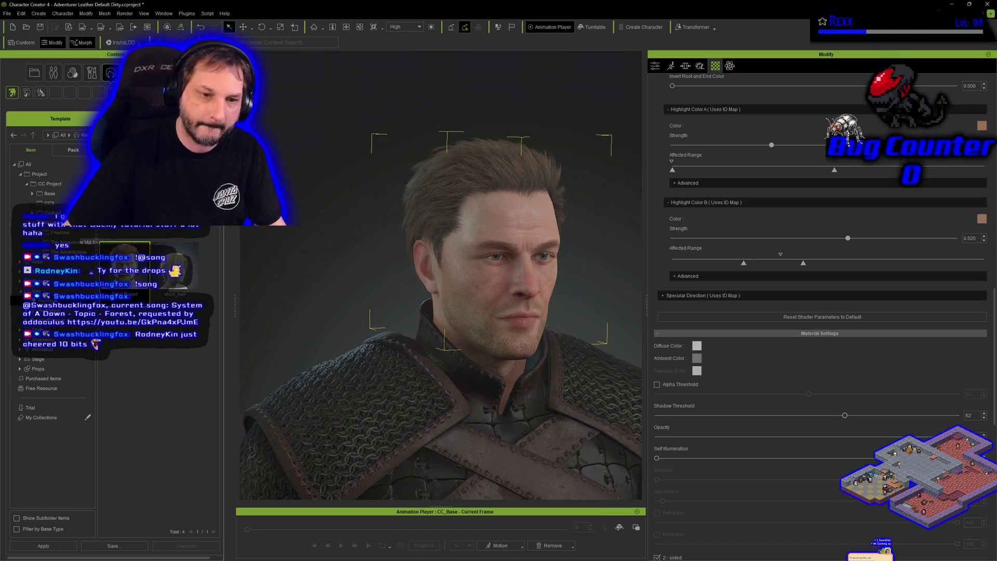
Browse the clothing and hair libraries, ending in the Cloth category
{"action": "left_click", "coordinate": [92, 73]}
{"action": "left_click", "coordinate": [111, 73]}
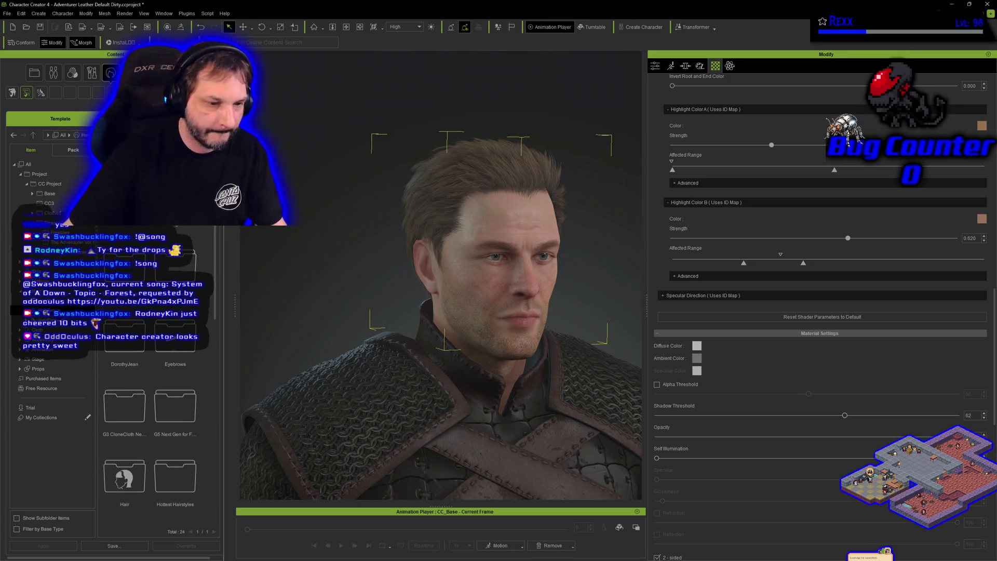
{"action": "scroll", "coordinate": [456, 391], "scroll_direction": "up", "scroll_amount": 5}
{"action": "scroll", "coordinate": [457, 391], "scroll_direction": "down", "scroll_amount": 5}
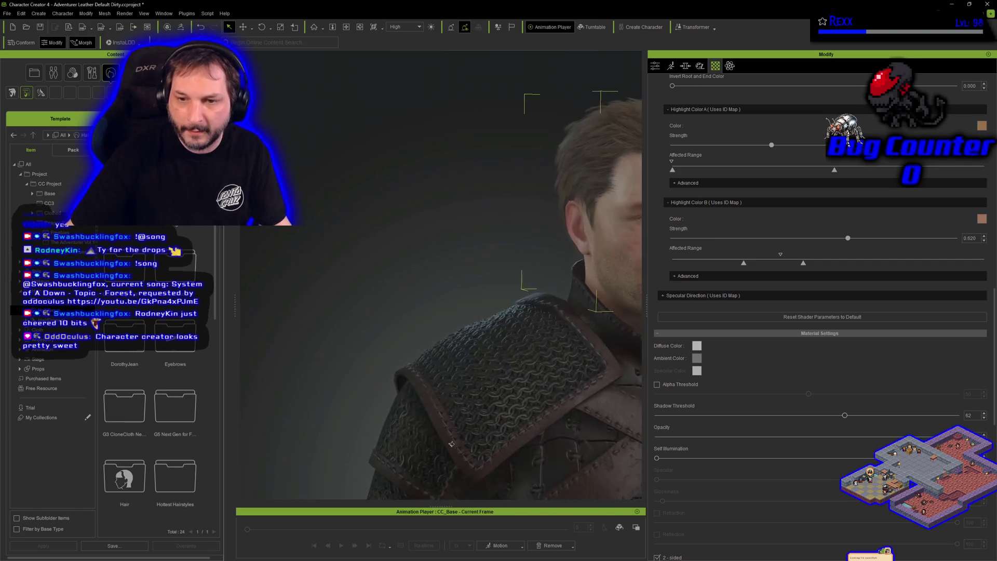
{"action": "scroll", "coordinate": [414, 371], "scroll_direction": "down", "scroll_amount": 5}
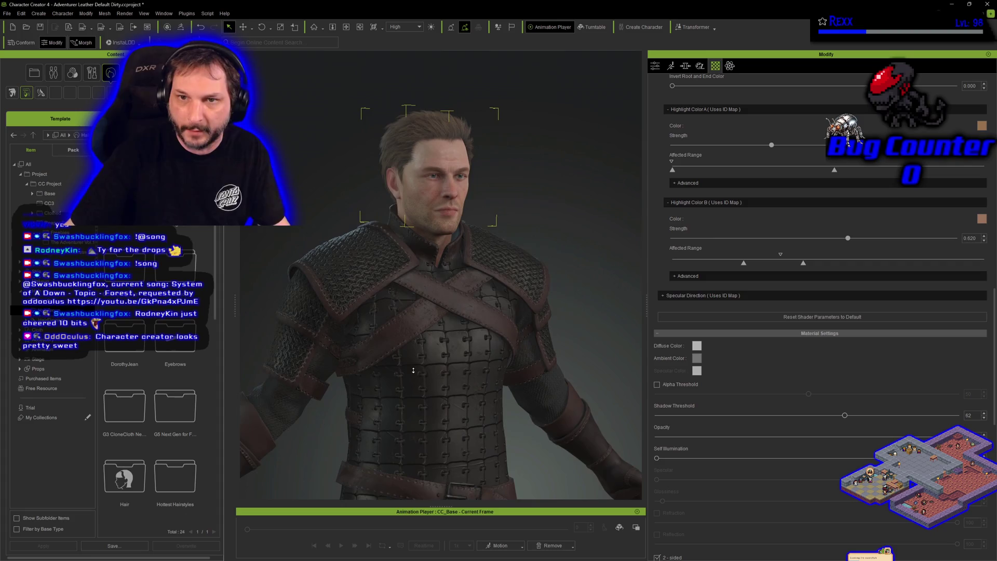
{"action": "scroll", "coordinate": [413, 370], "scroll_direction": "down", "scroll_amount": 5}
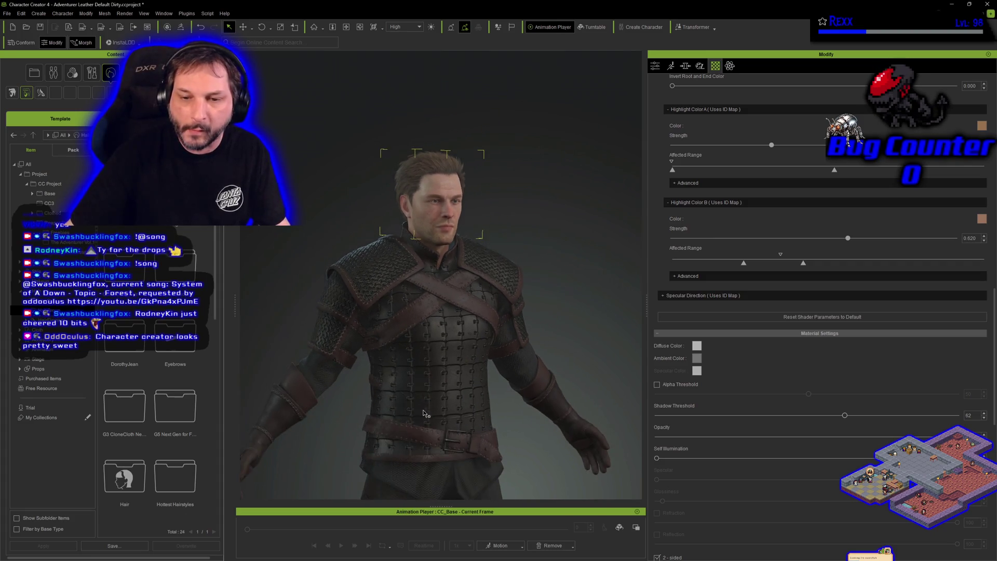
{"action": "scroll", "coordinate": [423, 322], "scroll_direction": "down", "scroll_amount": 8}
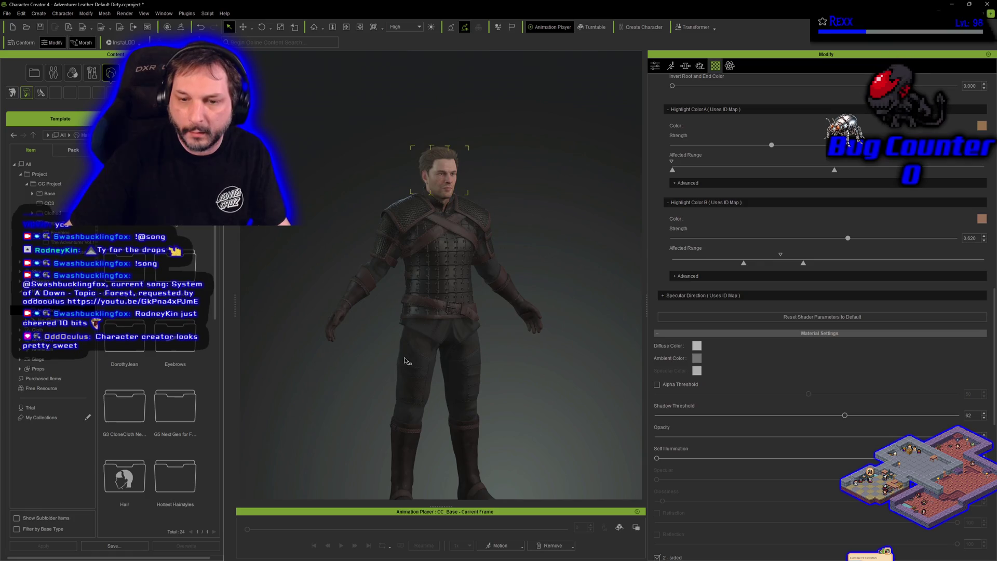
{"action": "scroll", "coordinate": [404, 361], "scroll_direction": "up", "scroll_amount": 3}
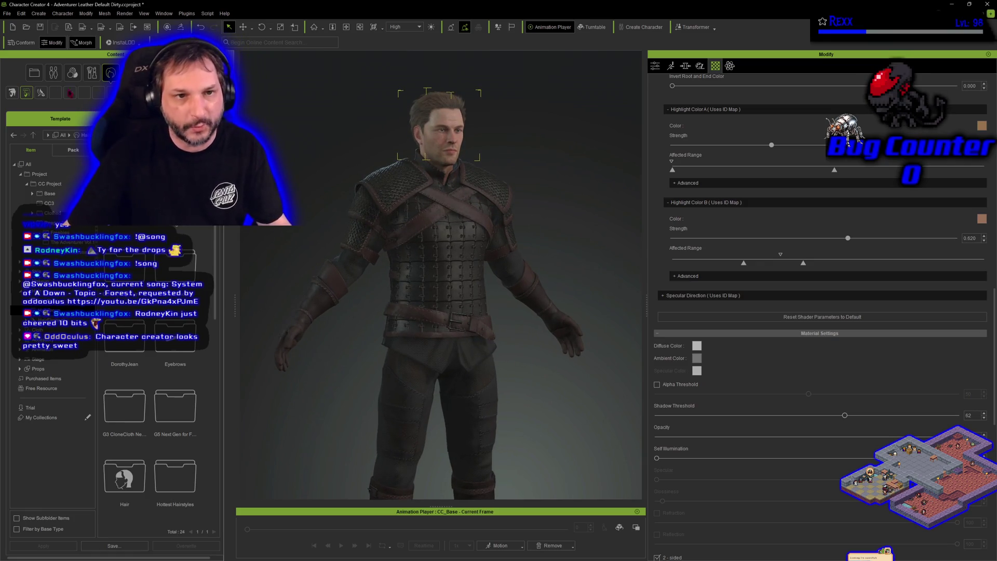
{"action": "scroll", "coordinate": [315, 382], "scroll_direction": "up", "scroll_amount": 3}
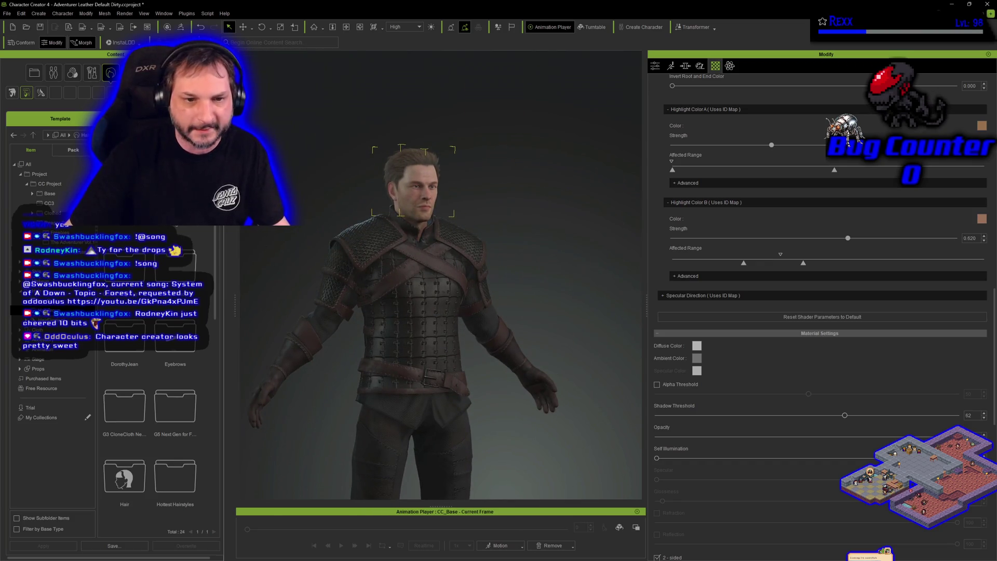
{"action": "left_click", "coordinate": [38, 330]}
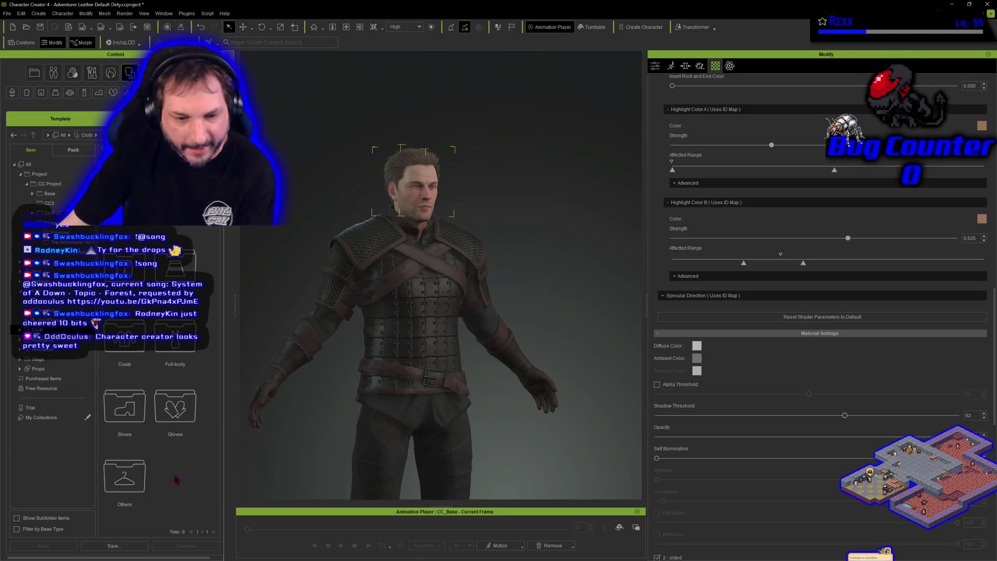
Browse the Others, ABeconis Gladiator Vol. 1, CC Project and Playset - Assassins clothing folders
{"action": "double_click", "coordinate": [141, 479]}
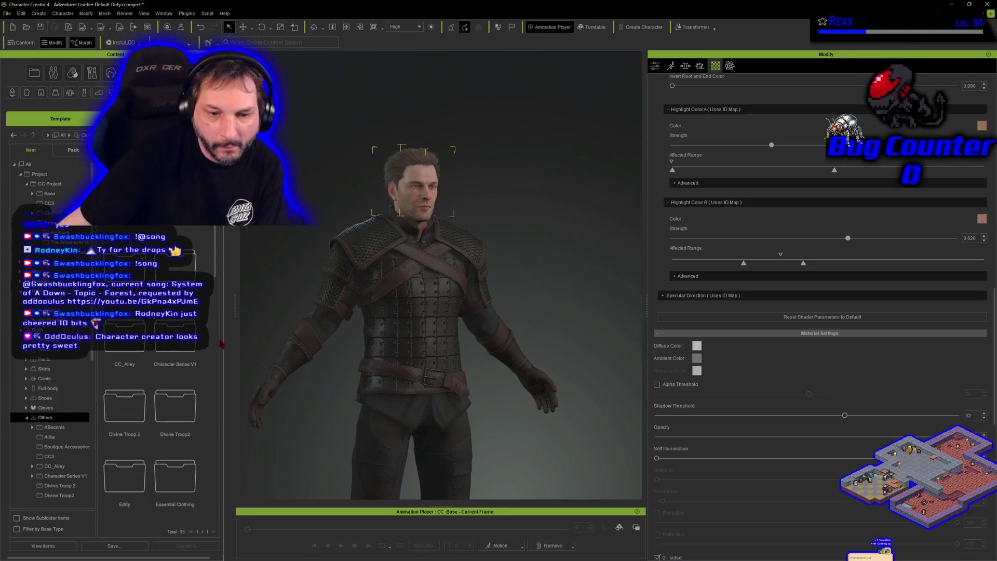
{"action": "scroll", "coordinate": [156, 420], "scroll_direction": "down", "scroll_amount": 1}
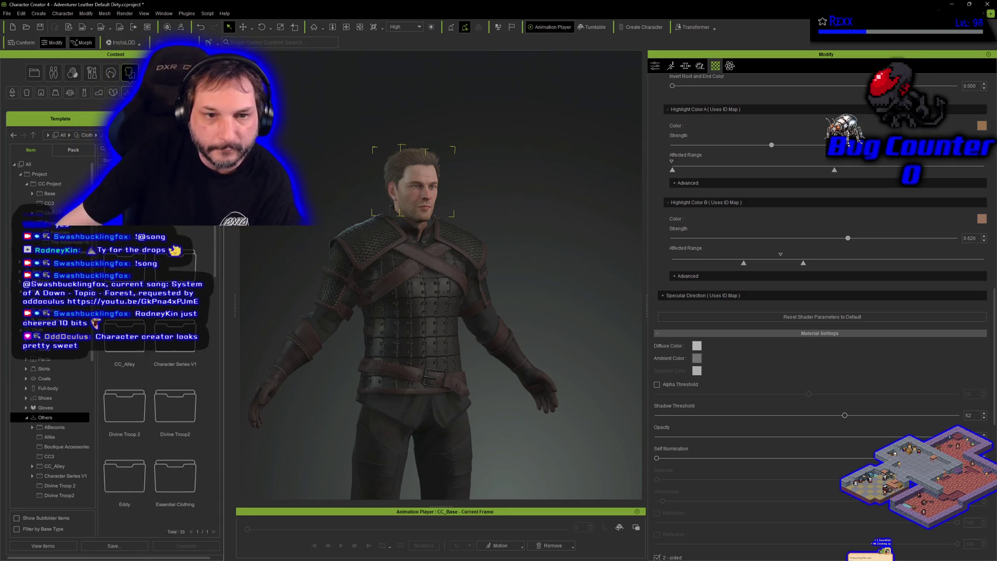
{"action": "double_click", "coordinate": [55, 427]}
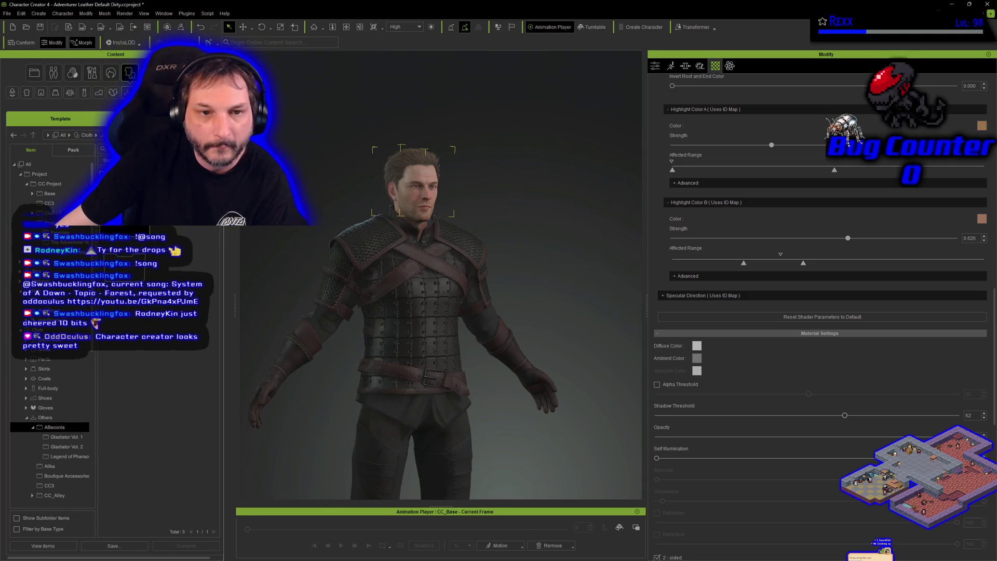
{"action": "left_click", "coordinate": [66, 436]}
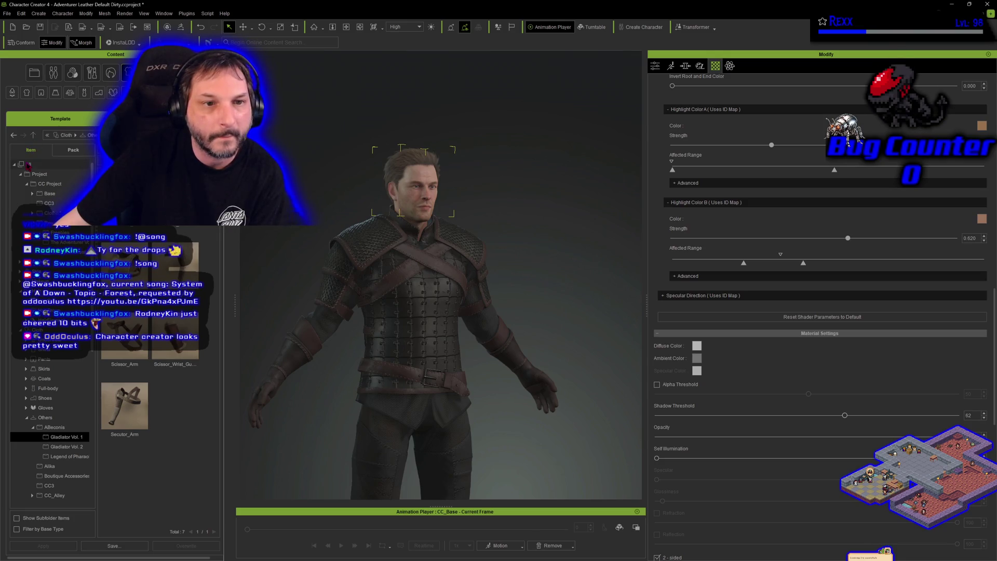
{"action": "left_click", "coordinate": [29, 164]}
{"action": "left_click", "coordinate": [39, 176]}
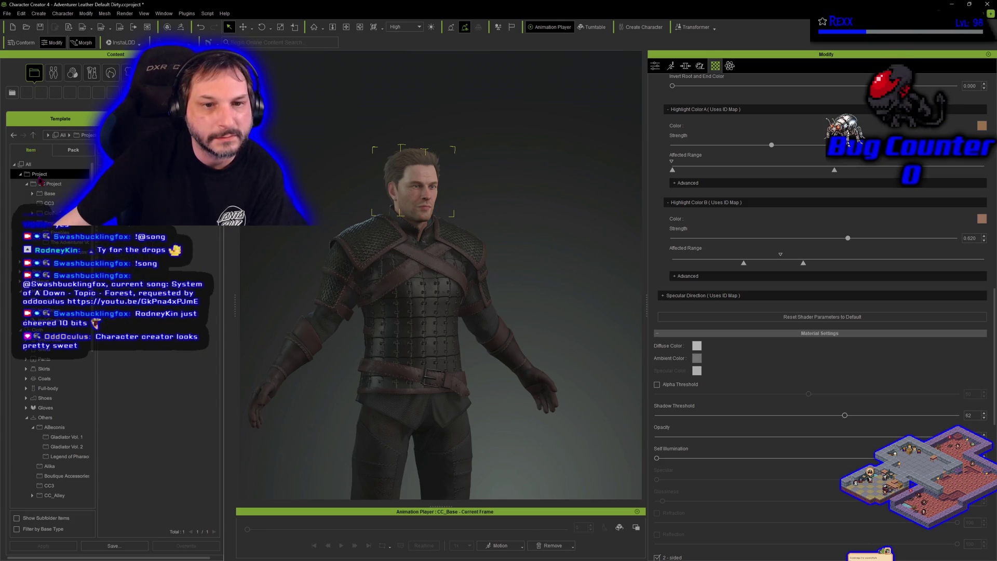
{"action": "left_click", "coordinate": [50, 184]}
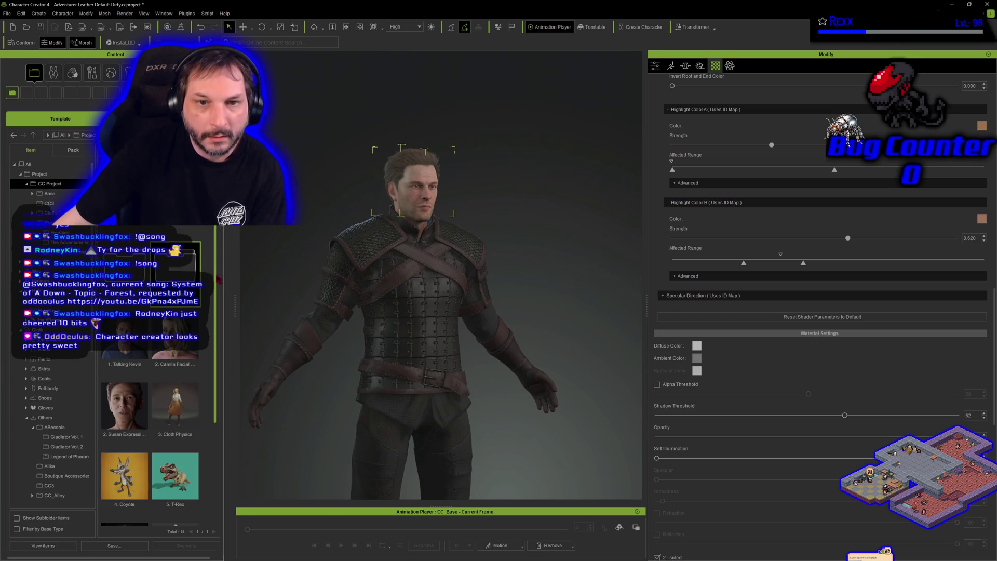
{"action": "left_click_drag", "start_coordinate": [218, 279], "coordinate": [209, 390]}
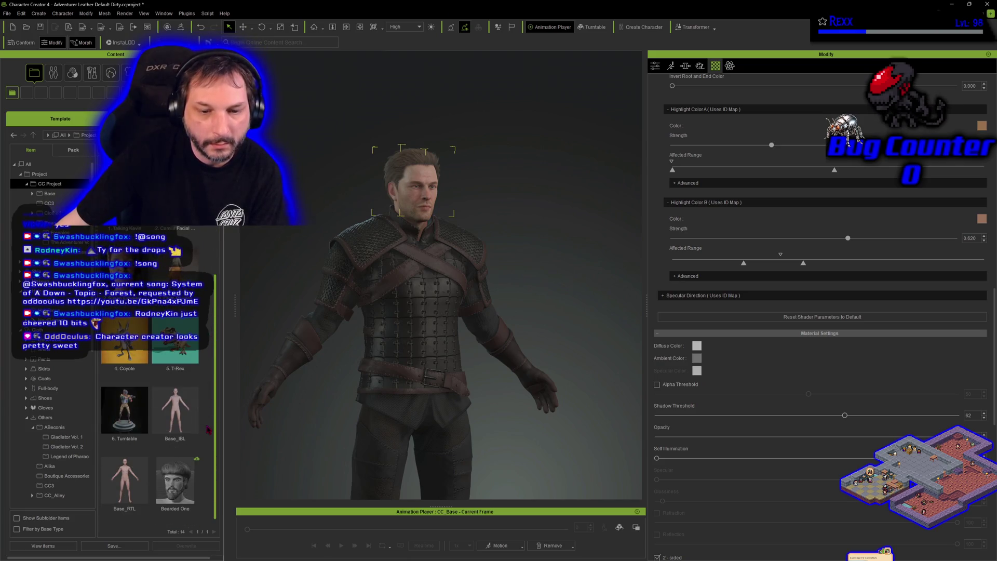
{"action": "scroll", "coordinate": [208, 429], "scroll_direction": "up", "scroll_amount": 3}
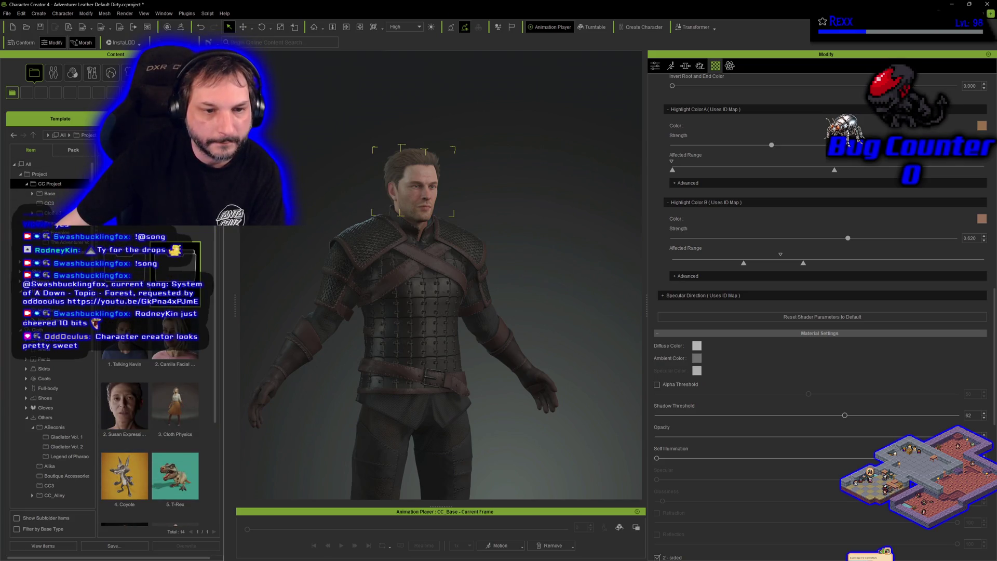
{"action": "scroll", "coordinate": [51, 332], "scroll_direction": "down", "scroll_amount": 5}
{"action": "scroll", "coordinate": [62, 408], "scroll_direction": "down", "scroll_amount": 3}
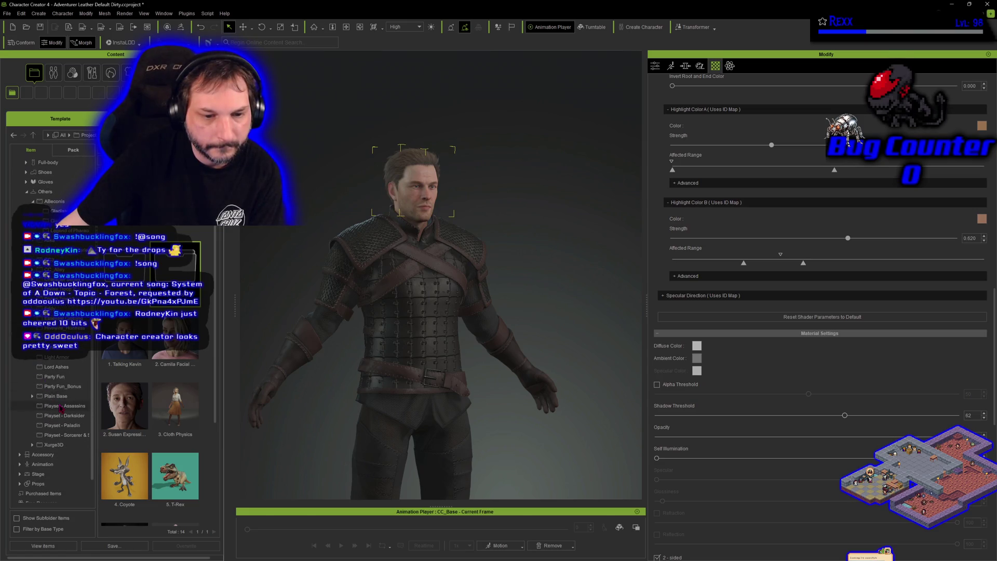
{"action": "left_click", "coordinate": [61, 407]}
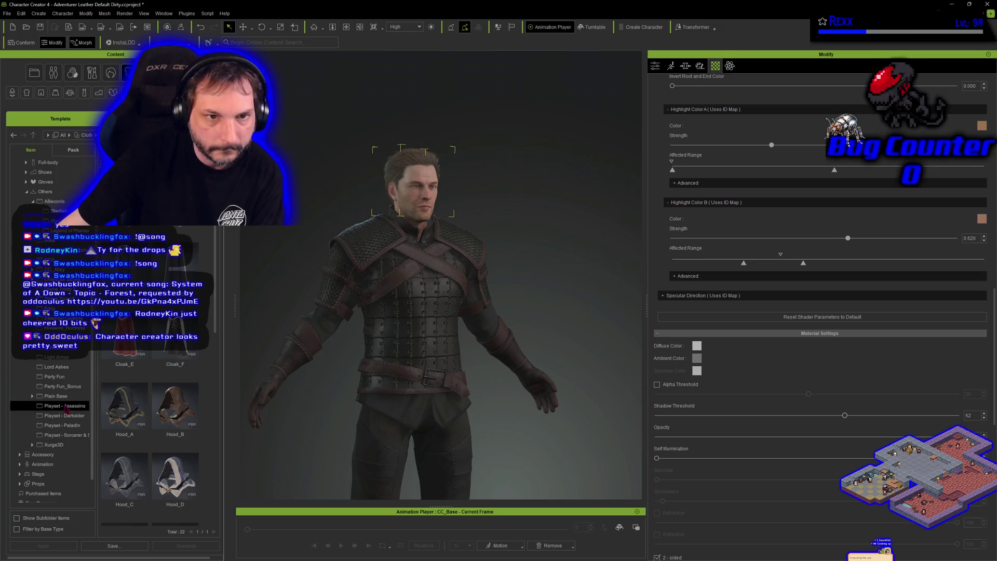
Switch the library between pack and category views, checking hair, accessory and CC Project items
{"action": "left_click", "coordinate": [73, 149]}
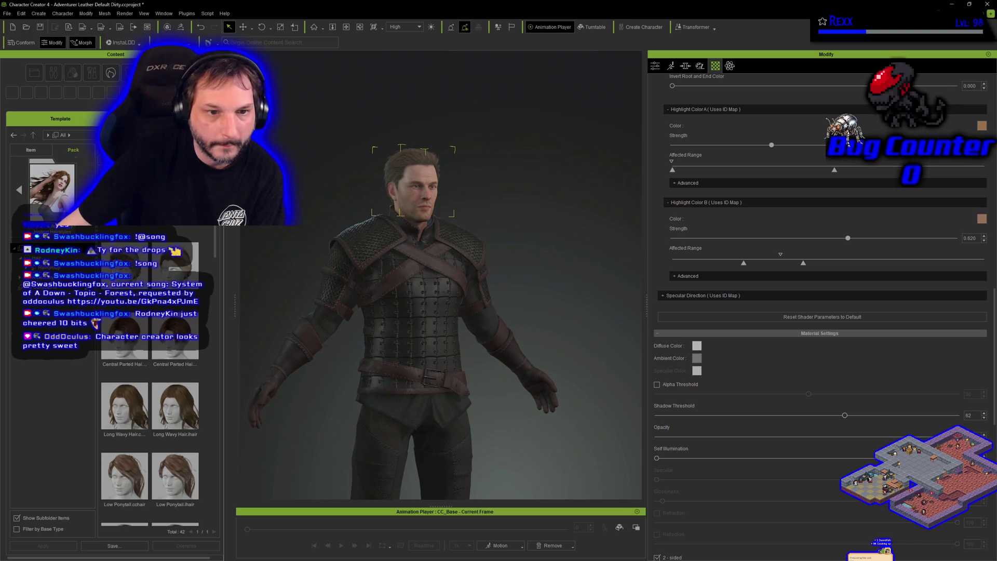
{"action": "left_click", "coordinate": [42, 248]}
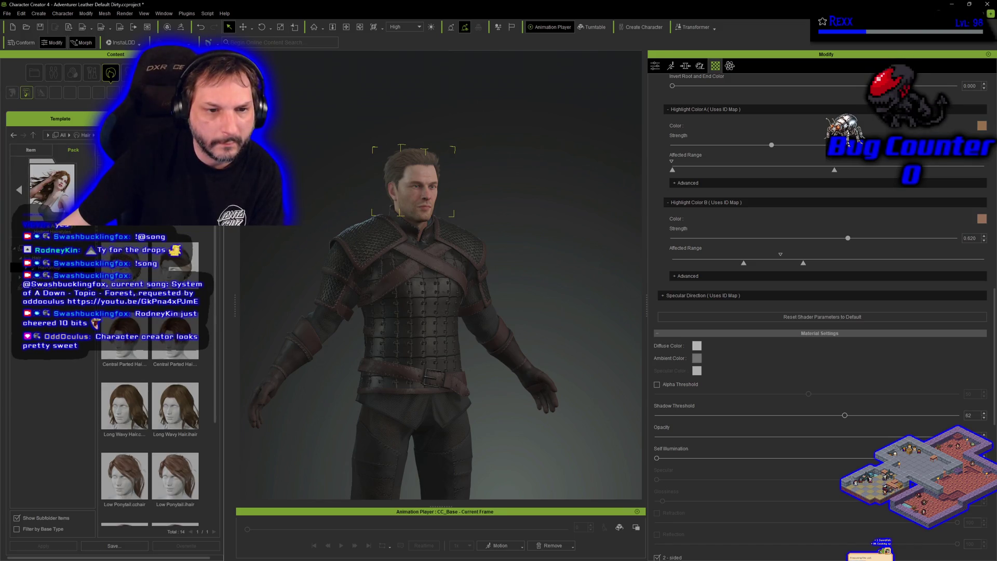
{"action": "left_click", "coordinate": [42, 277]}
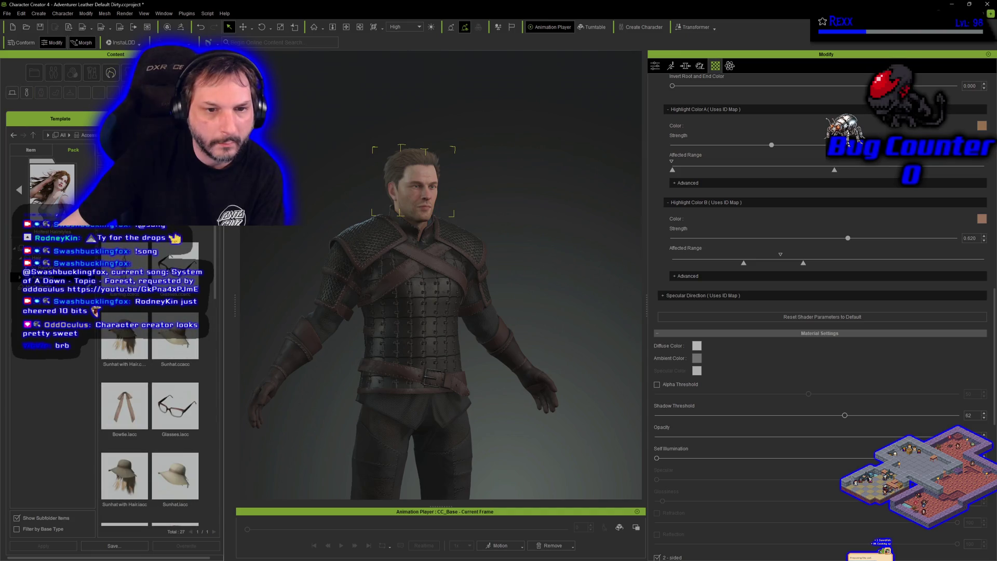
{"action": "left_click", "coordinate": [31, 150]}
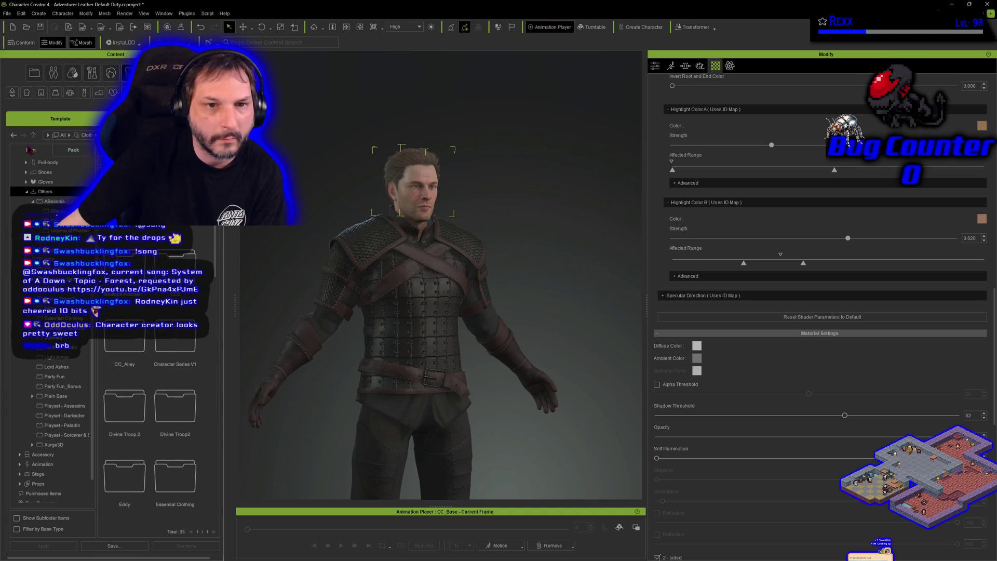
{"action": "left_click", "coordinate": [156, 118]}
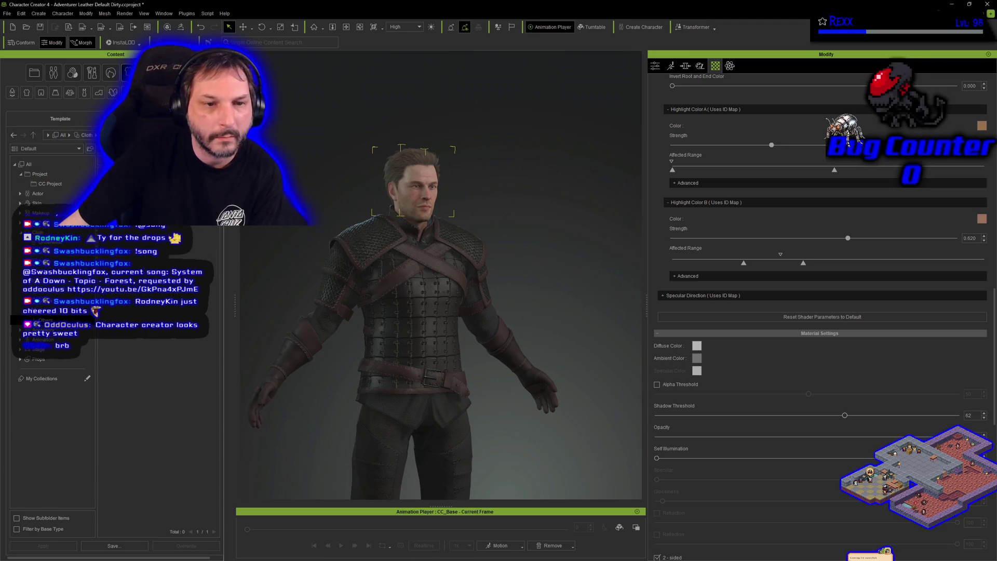
{"action": "left_click", "coordinate": [45, 184]}
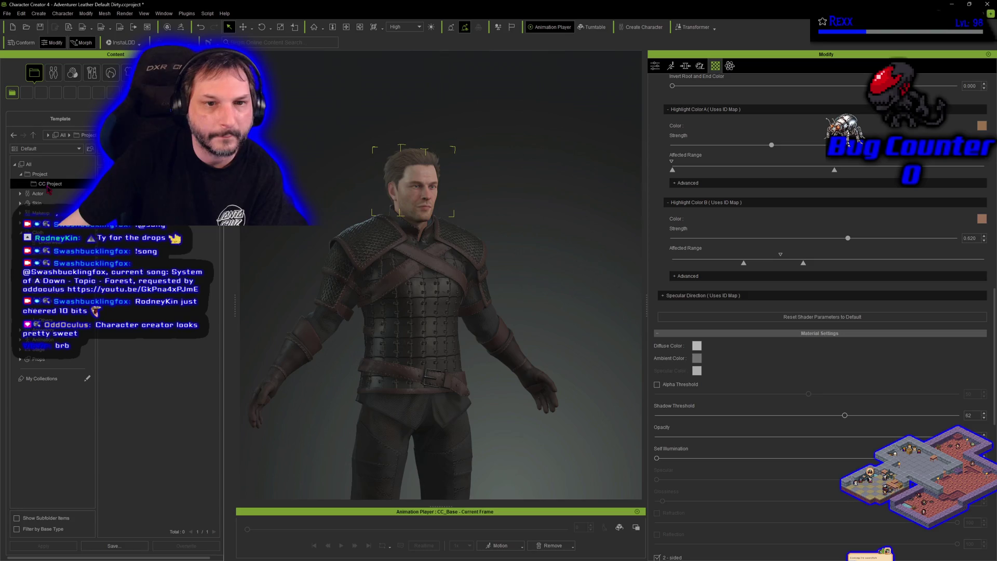
{"action": "left_click", "coordinate": [67, 119]}
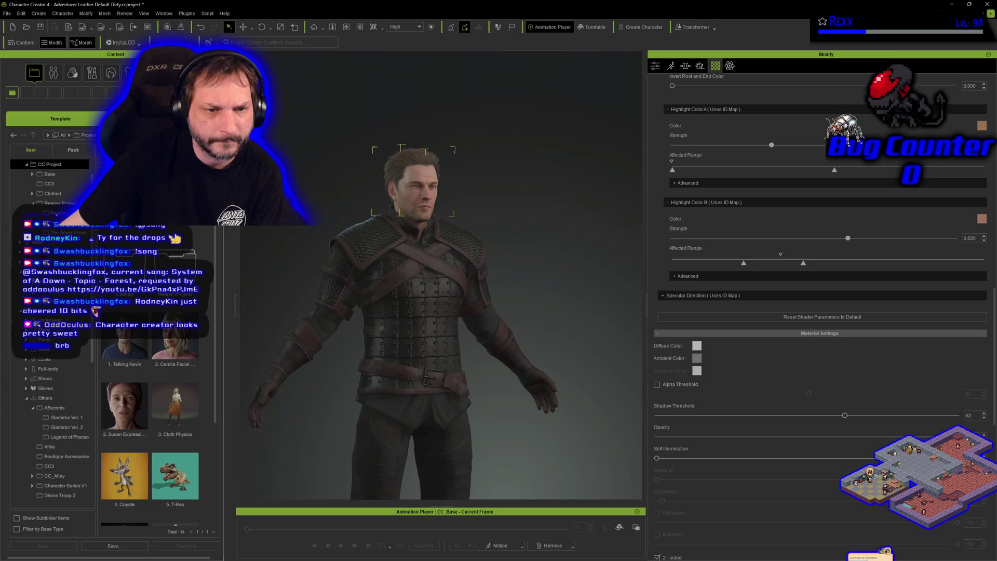
Look through Actor morph content, then show clothing with its category tree scrolled to the top
{"action": "left_click", "coordinate": [53, 73]}
{"action": "scroll", "coordinate": [52, 333], "scroll_direction": "down", "scroll_amount": 1}
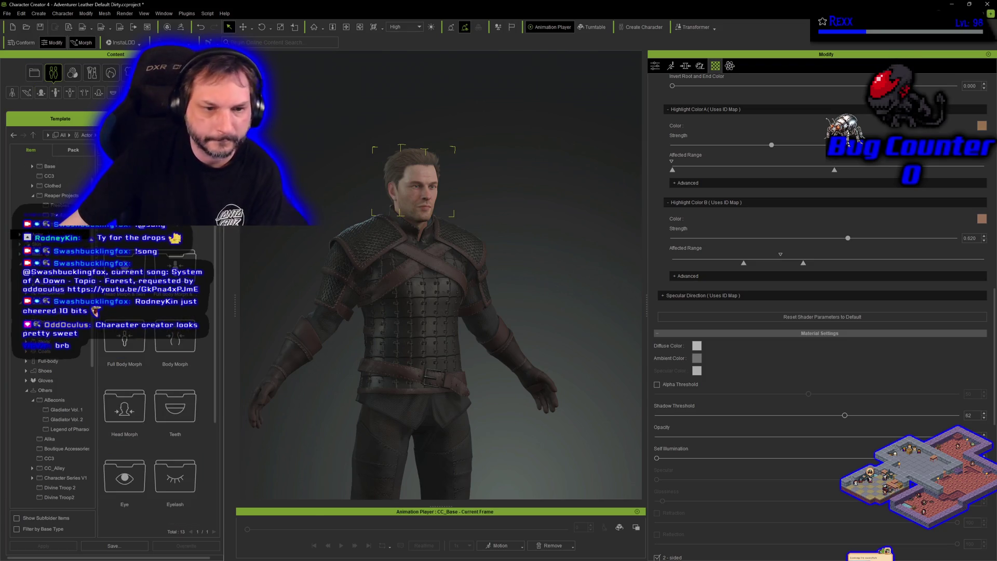
{"action": "scroll", "coordinate": [52, 333], "scroll_direction": "down", "scroll_amount": 3}
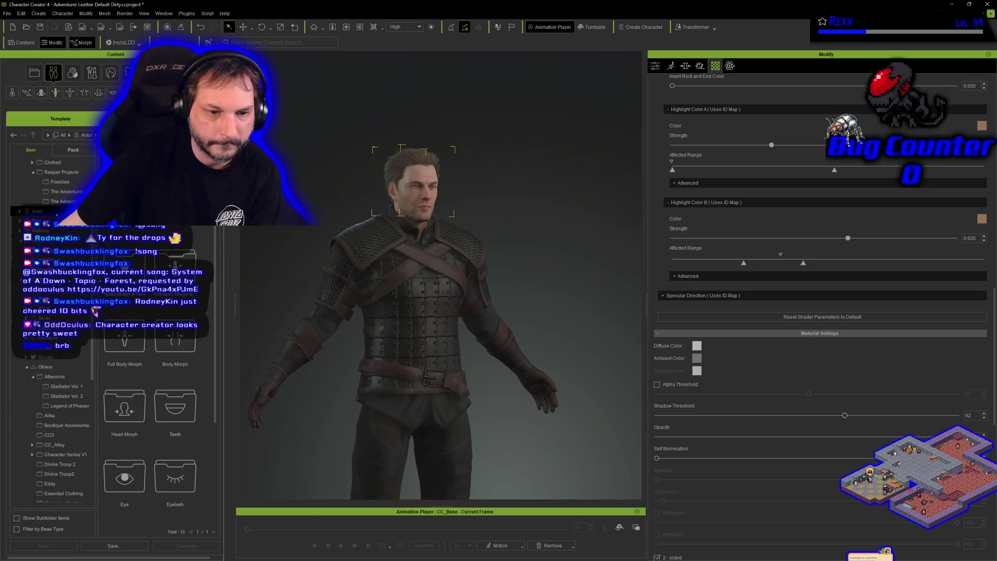
{"action": "left_click", "coordinate": [128, 73]}
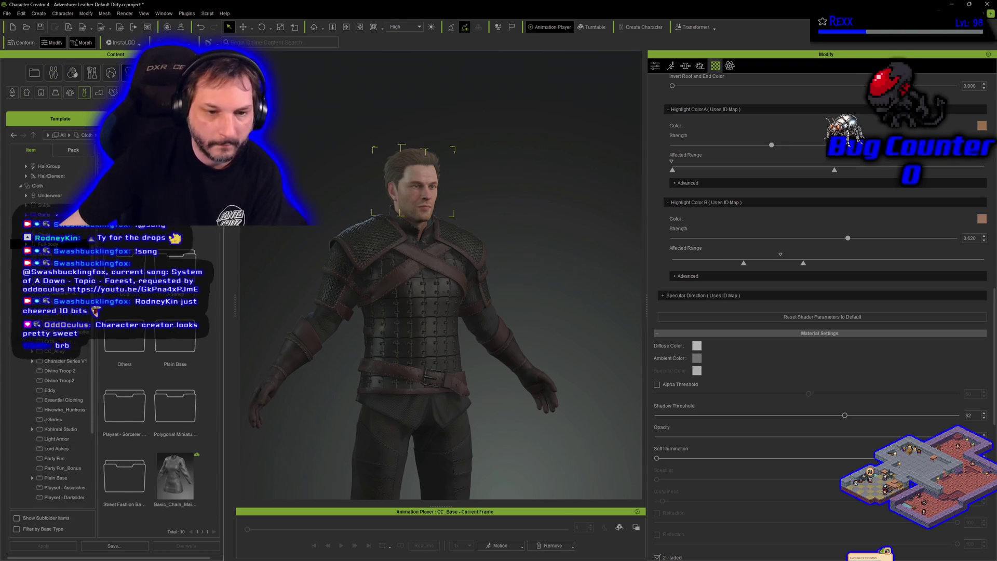
{"action": "scroll", "coordinate": [52, 332], "scroll_direction": "down", "scroll_amount": 15}
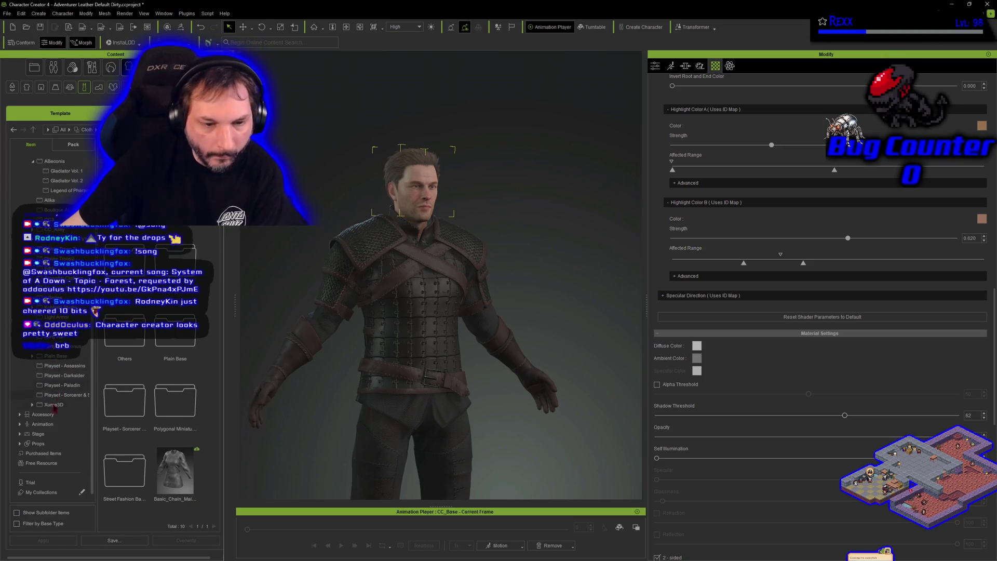
{"action": "scroll", "coordinate": [52, 382], "scroll_direction": "up", "scroll_amount": 15}
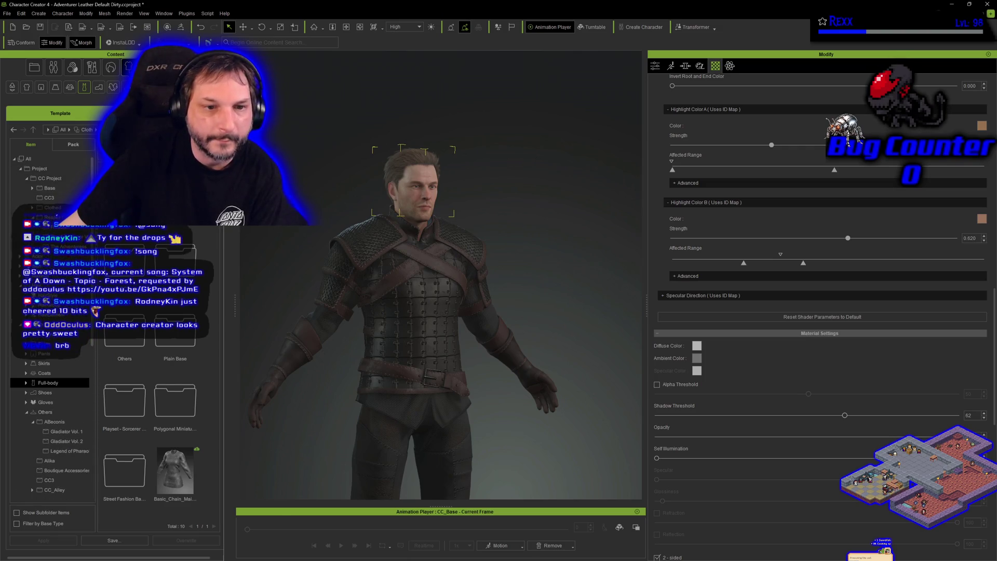
Load the Assassin_02 project from CC Project > Clothed, discarding the old character unsaved
{"action": "left_click", "coordinate": [34, 67]}
{"action": "left_click", "coordinate": [57, 237]}
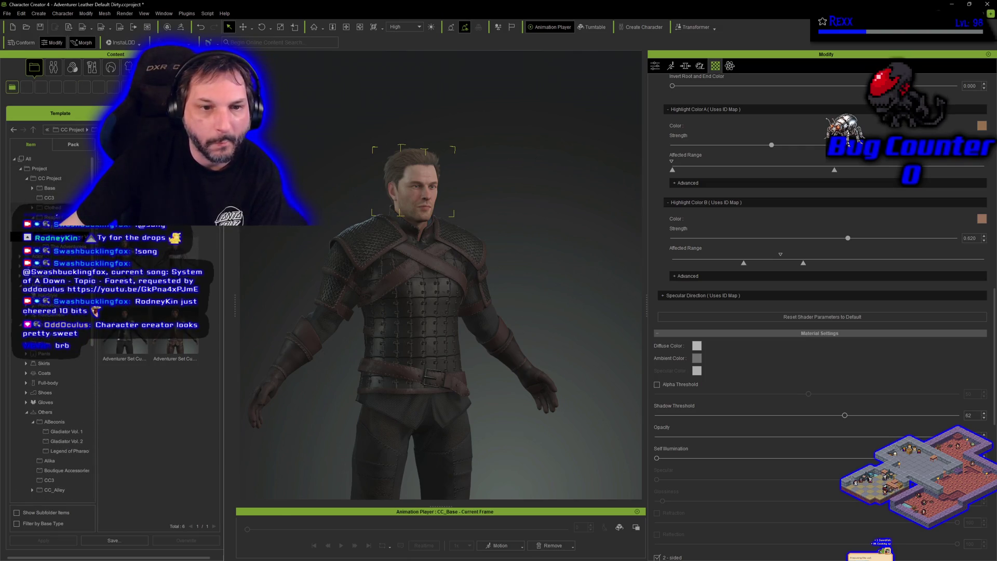
{"action": "left_click", "coordinate": [52, 217]}
{"action": "left_click", "coordinate": [52, 208]}
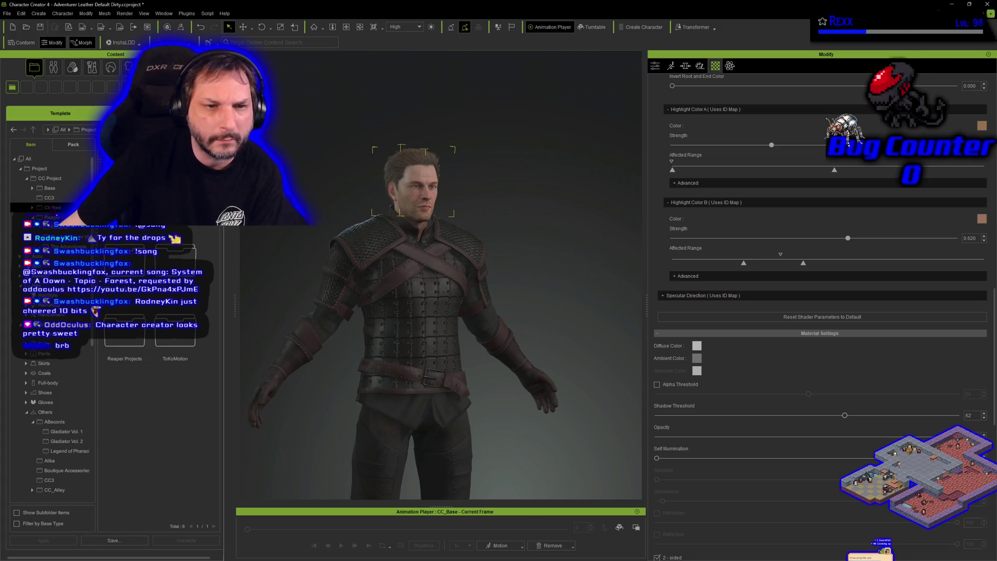
{"action": "left_click", "coordinate": [33, 208]}
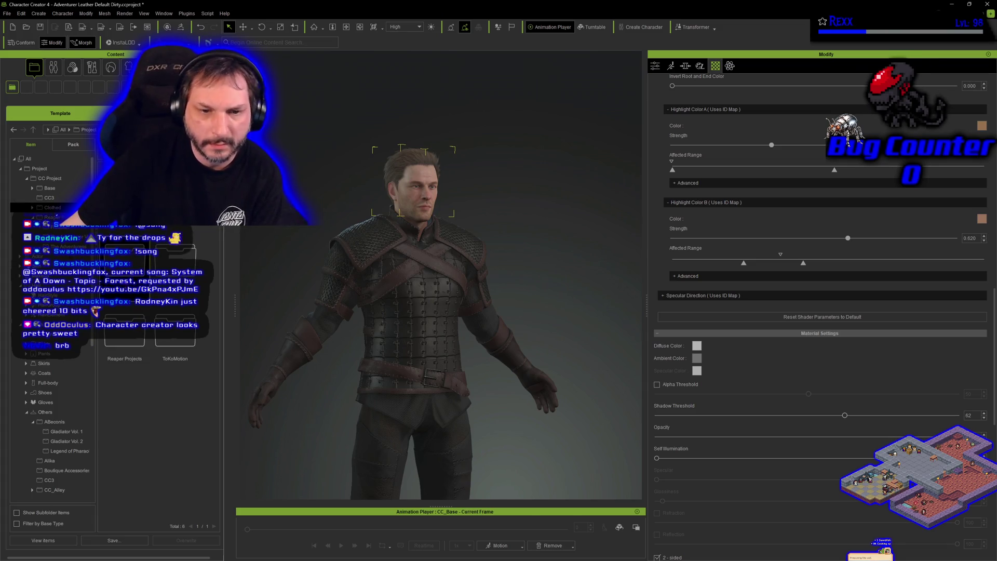
{"action": "left_click", "coordinate": [51, 237]}
{"action": "double_click", "coordinate": [175, 259]}
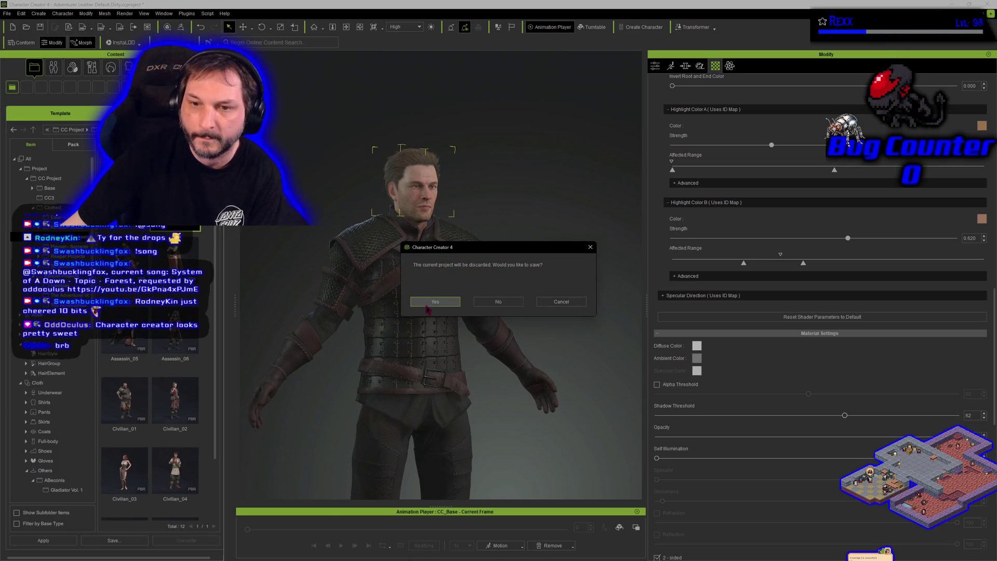
{"action": "left_click", "coordinate": [497, 305]}
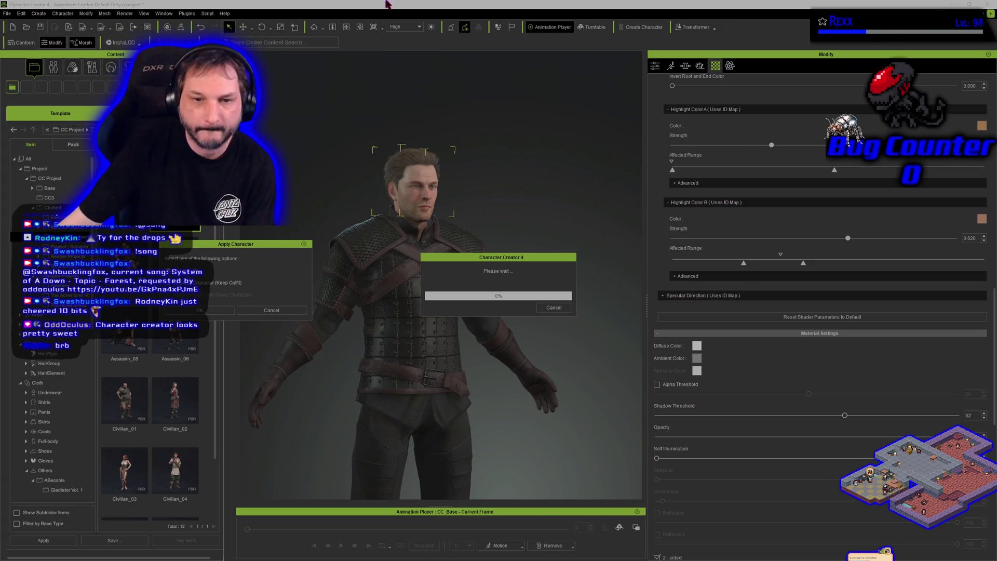
{"action": "left_click", "coordinate": [218, 310]}
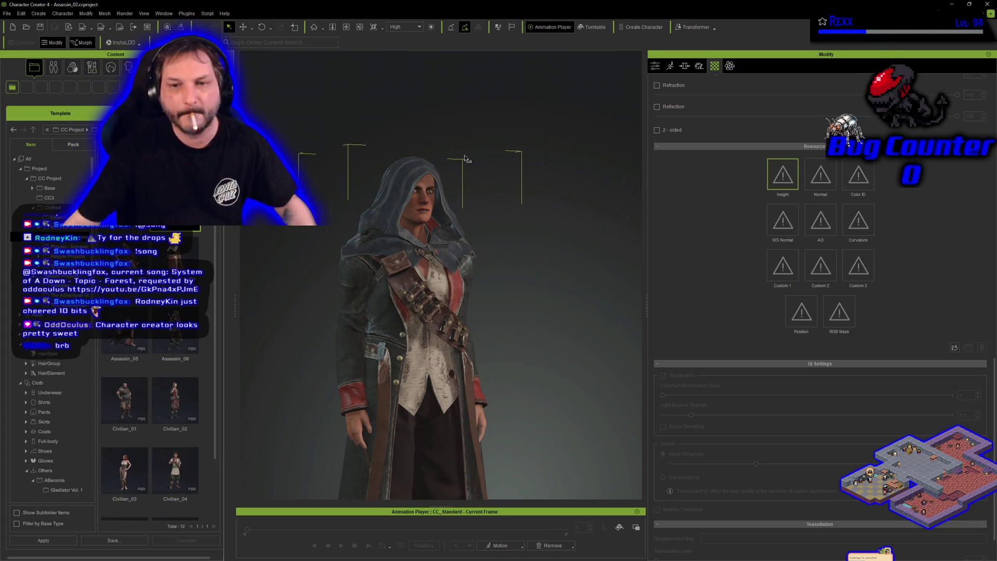
Turn the view to face the assassin, then open the Motion-Plus folder holding the Crouch clips
{"action": "left_click_drag", "start_coordinate": [328, 325], "coordinate": [422, 227]}
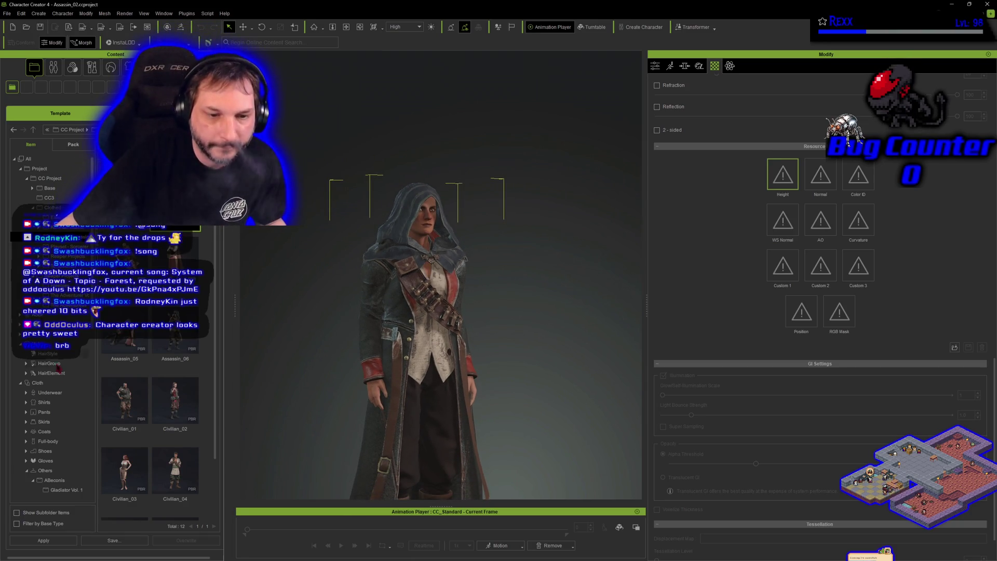
{"action": "scroll", "coordinate": [59, 382], "scroll_direction": "down", "scroll_amount": 2}
{"action": "scroll", "coordinate": [59, 382], "scroll_direction": "down", "scroll_amount": 8}
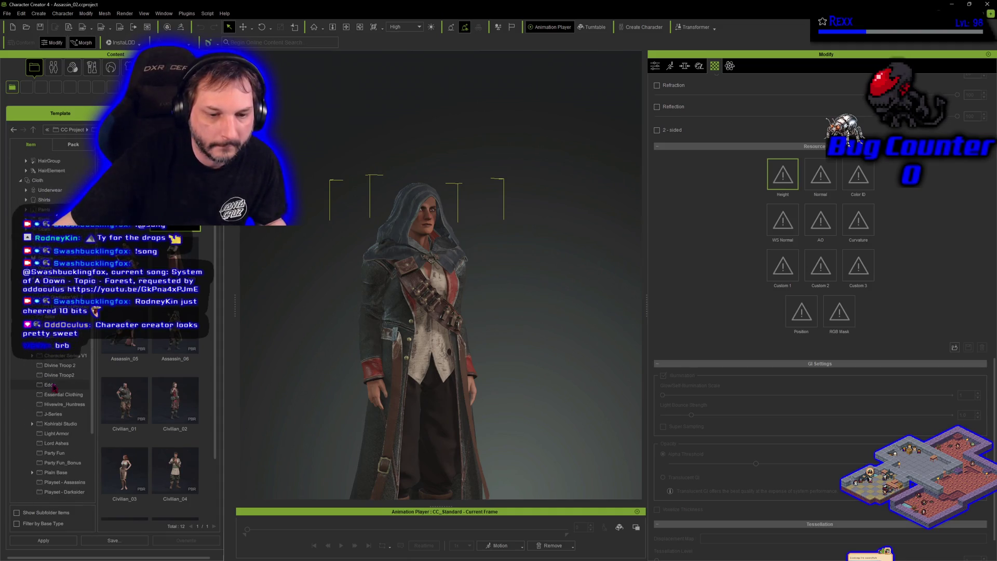
{"action": "scroll", "coordinate": [54, 388], "scroll_direction": "down", "scroll_amount": 1}
{"action": "left_click", "coordinate": [60, 425]}
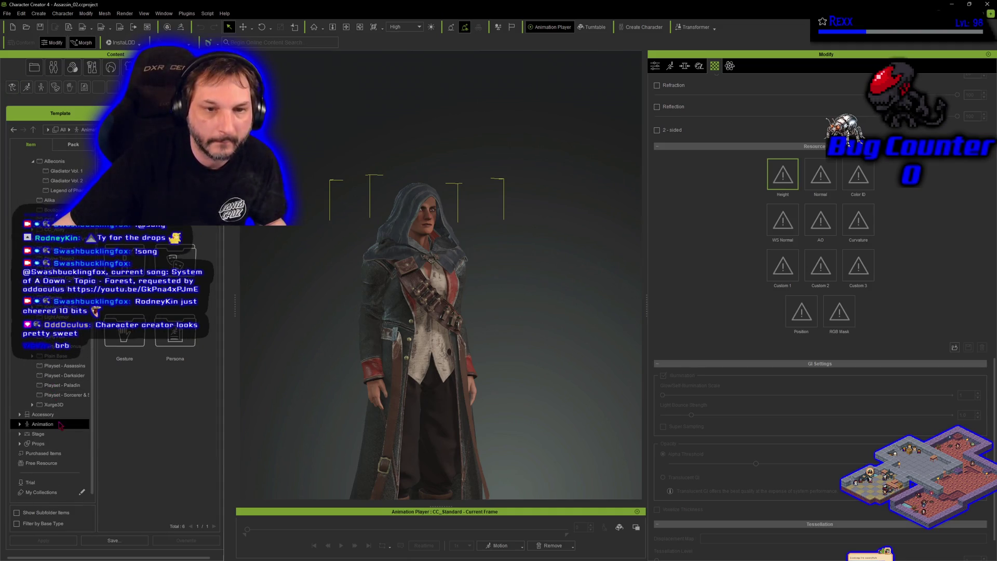
{"action": "left_click", "coordinate": [12, 87]}
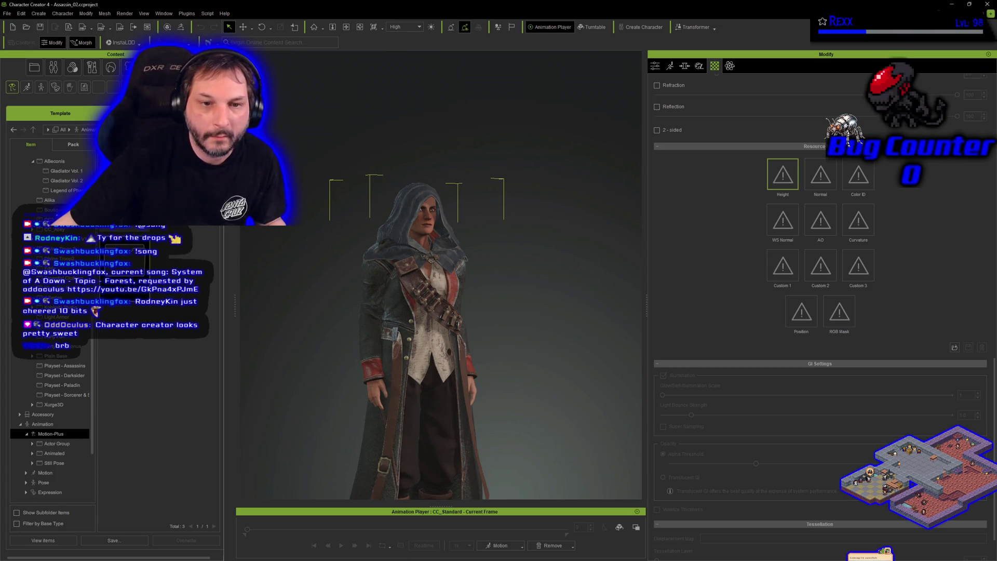
{"action": "left_click", "coordinate": [55, 453]}
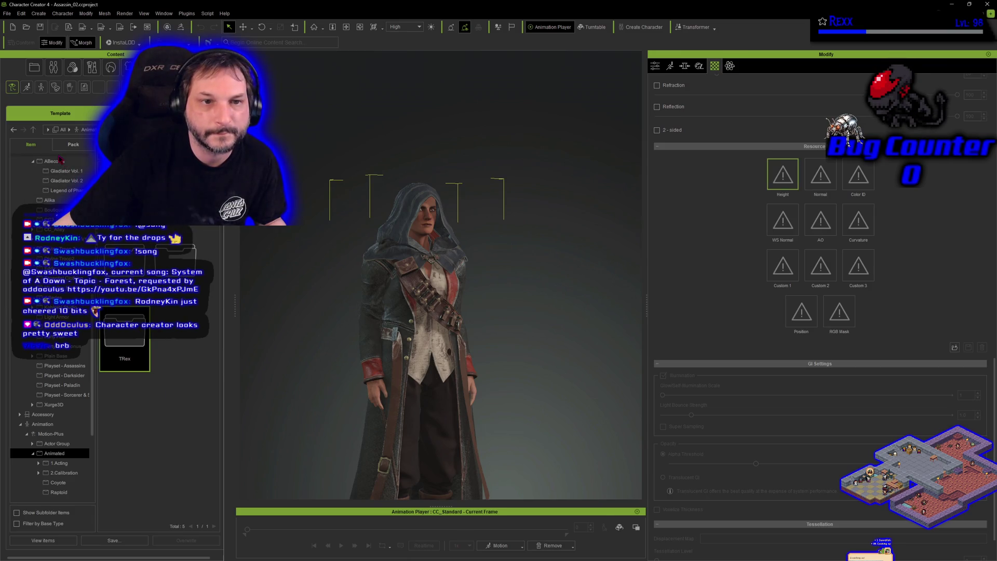
{"action": "left_click", "coordinate": [43, 423]}
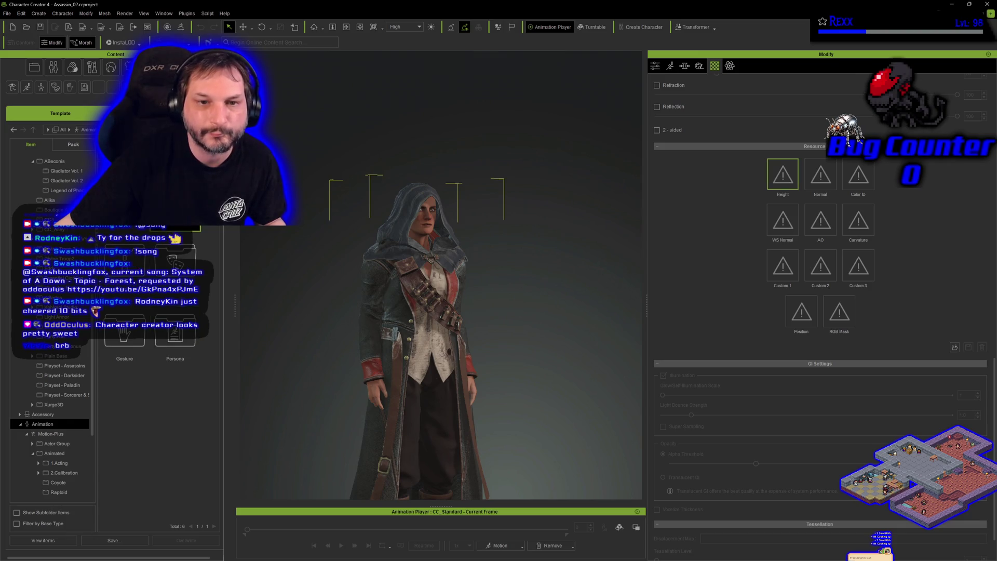
{"action": "left_click", "coordinate": [27, 87]}
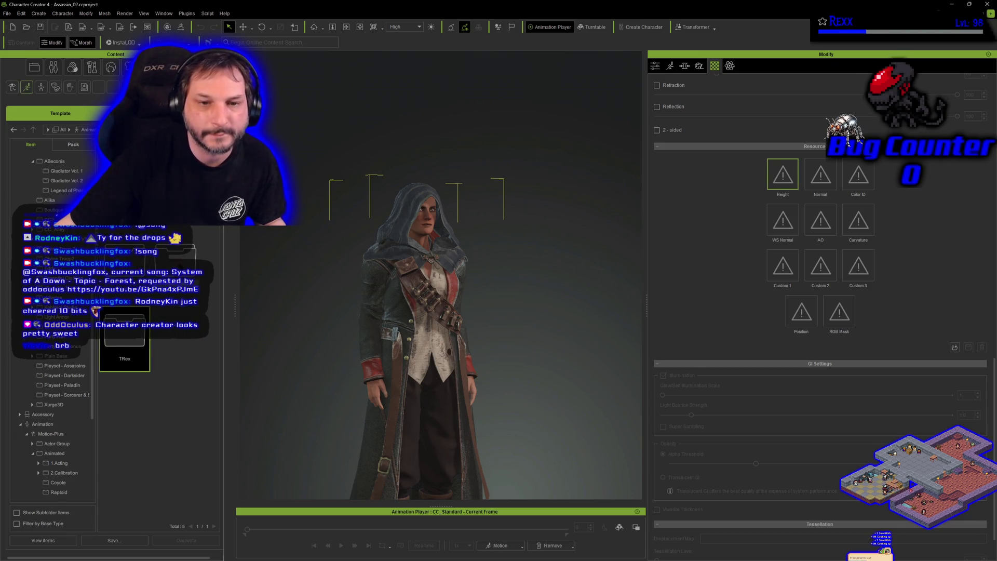
{"action": "double_click", "coordinate": [125, 338]}
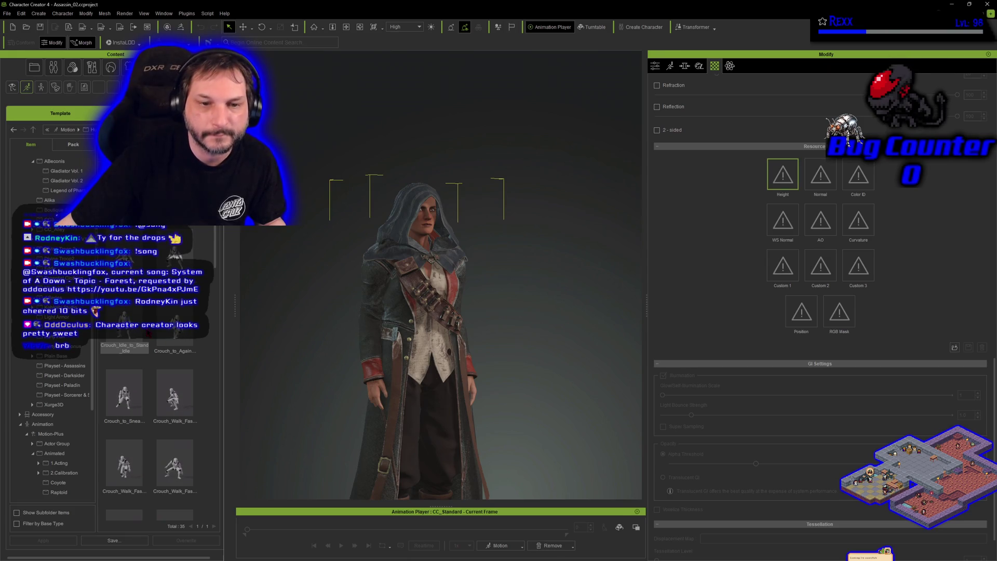
Apply the Crouch_to_Sneak_Walk motion to the assassin and preview it playing once
{"action": "scroll", "coordinate": [150, 415], "scroll_direction": "down", "scroll_amount": 1}
{"action": "left_click", "coordinate": [125, 358]}
{"action": "left_click_drag", "start_coordinate": [124, 358], "coordinate": [358, 338]}
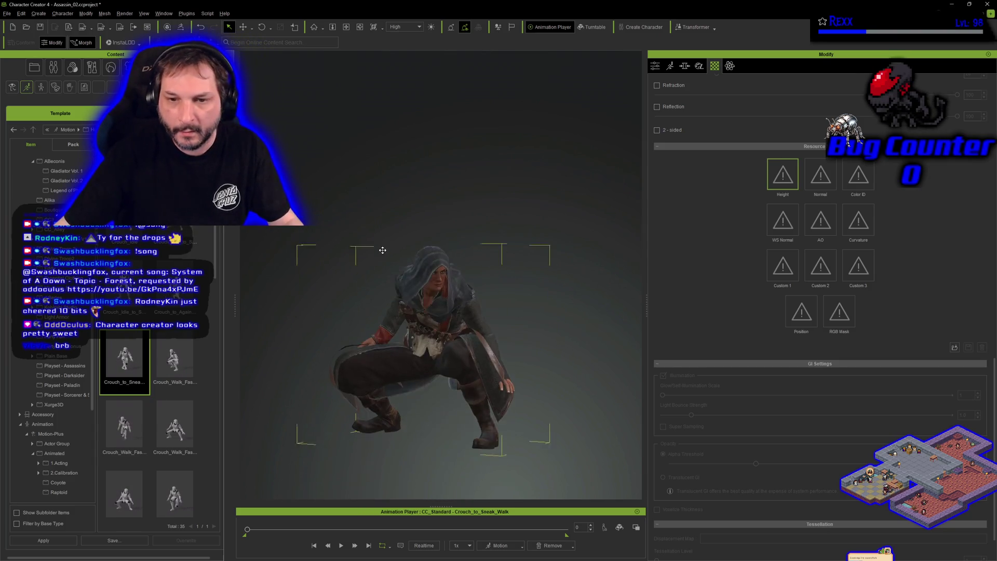
{"action": "left_click", "coordinate": [343, 546]}
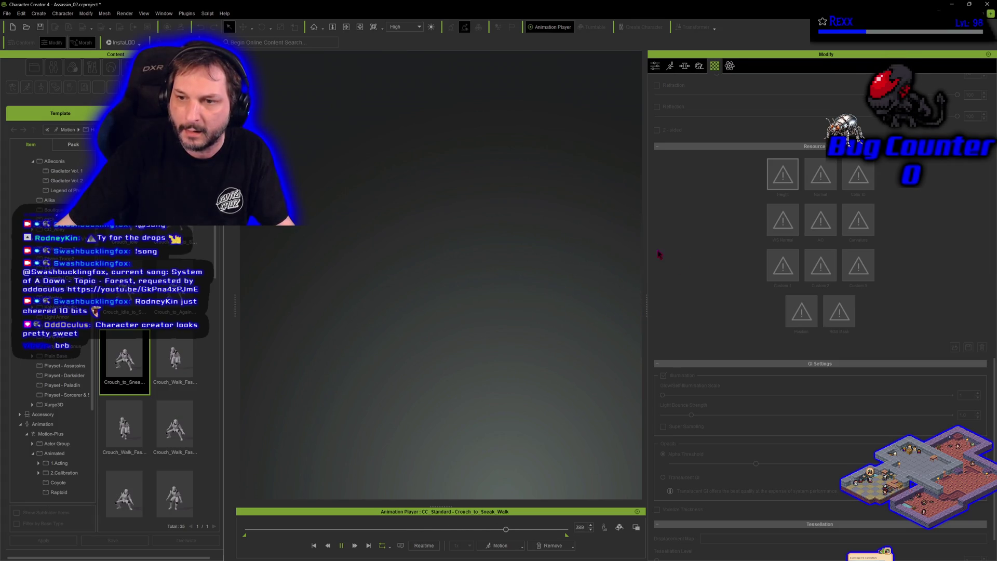
{"action": "key", "text": "space"}
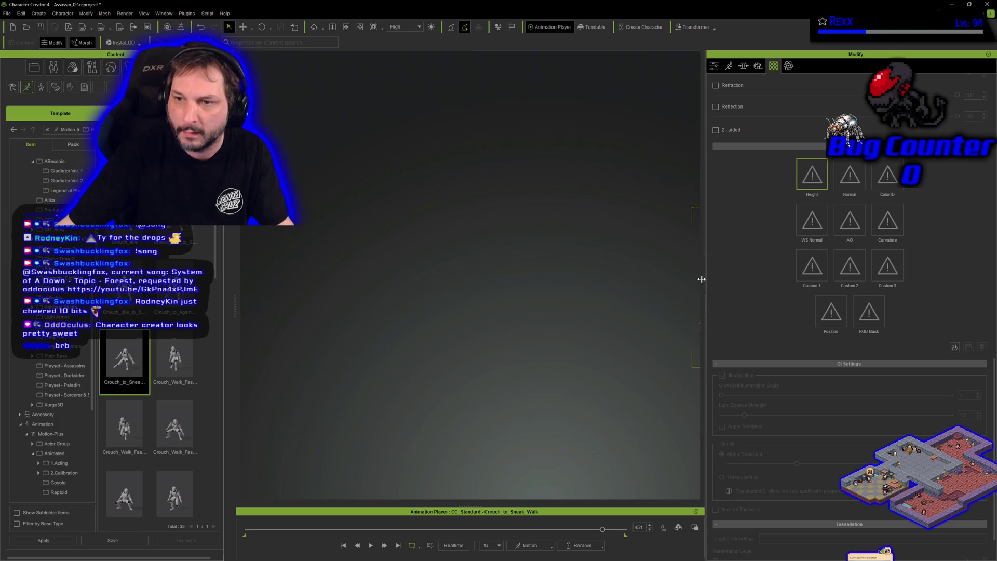
Replay the animation with the character deselected, then start a new project without saving
{"action": "left_click", "coordinate": [556, 379]}
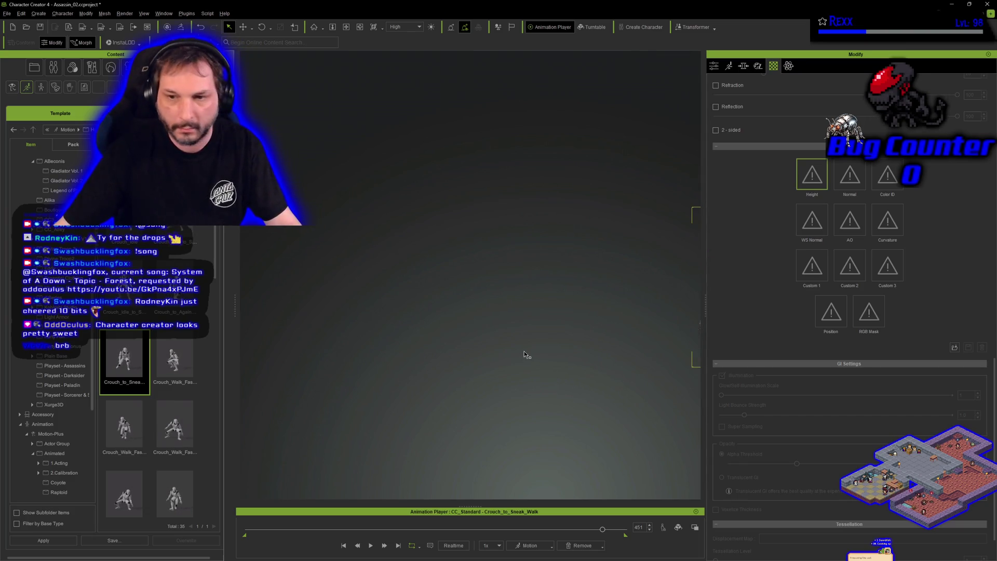
{"action": "left_click", "coordinate": [370, 546]}
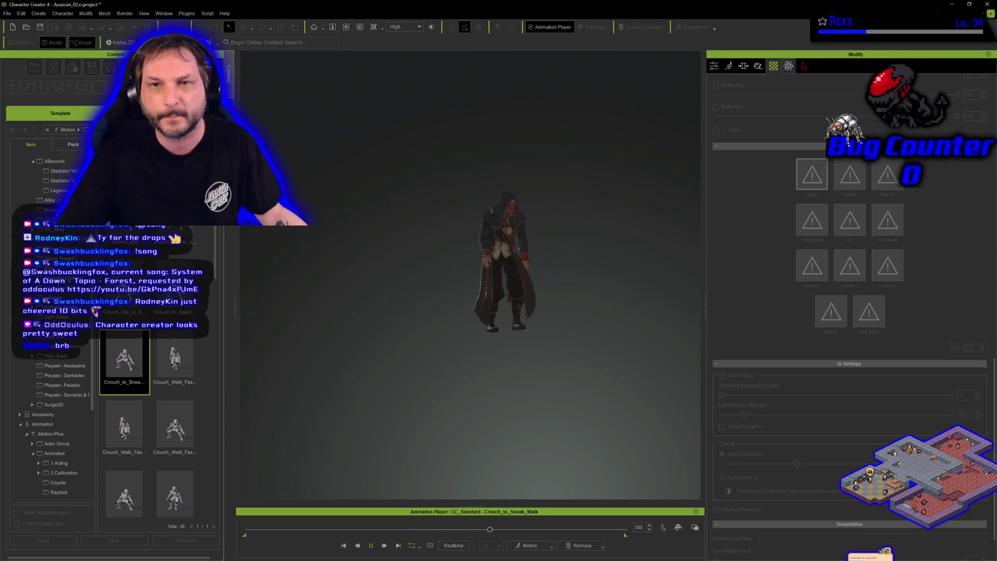
{"action": "key", "text": "ctrl+n"}
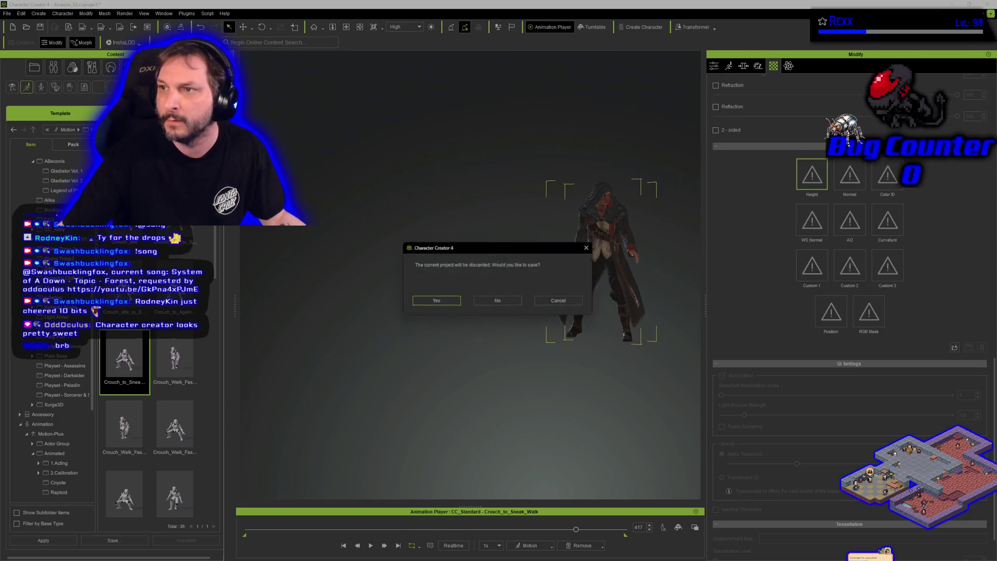
{"action": "left_click", "coordinate": [516, 307]}
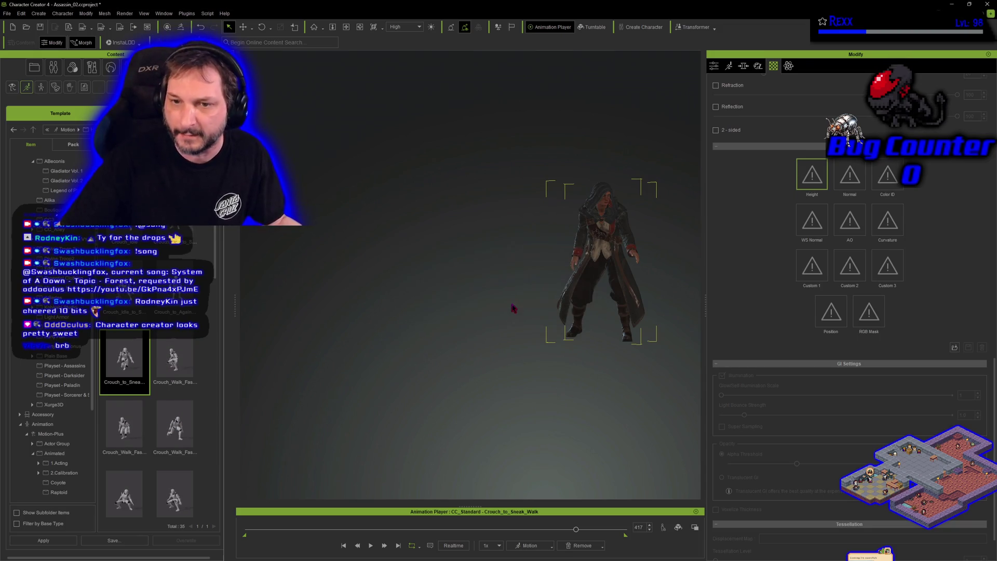
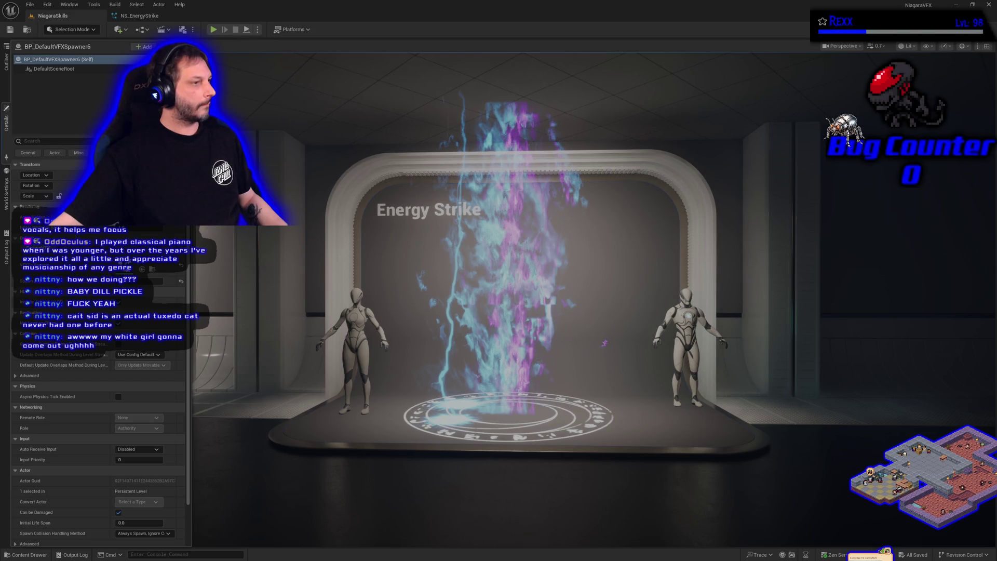
View the twelve master materials in the MasterMaterials folder, then close the Content Drawer
{"action": "left_click", "coordinate": [26, 555]}
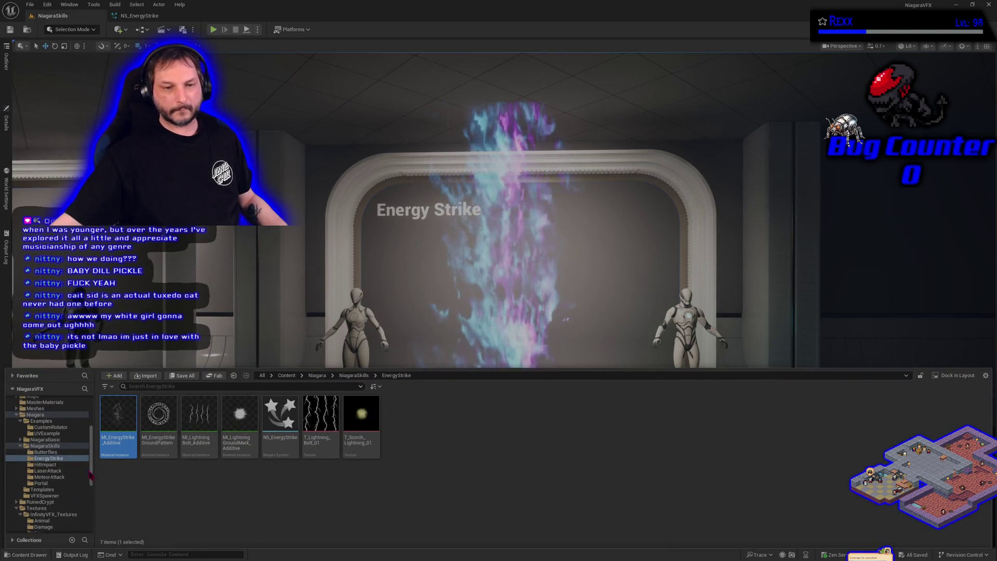
{"action": "left_click", "coordinate": [45, 402]}
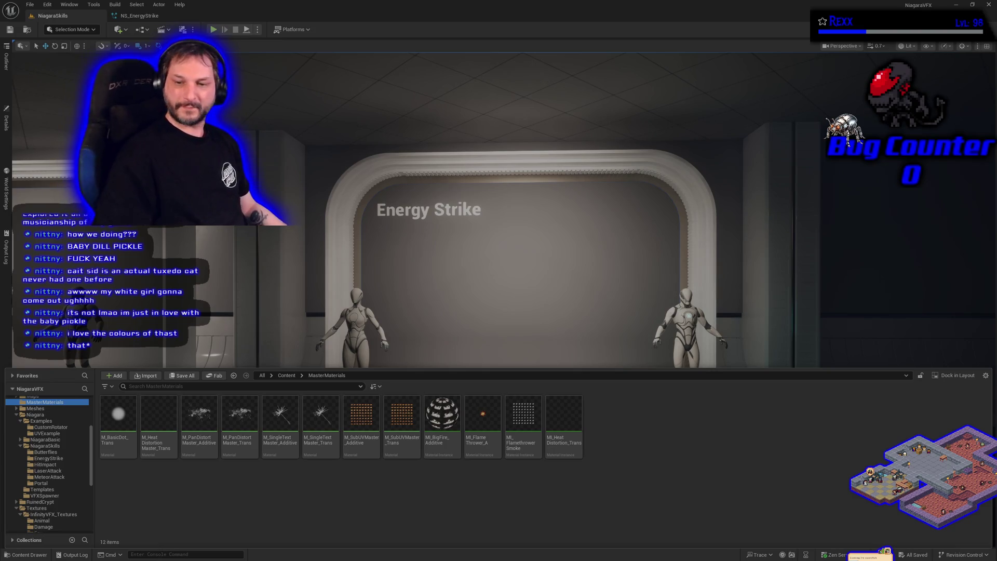
{"action": "left_click", "coordinate": [7, 122]}
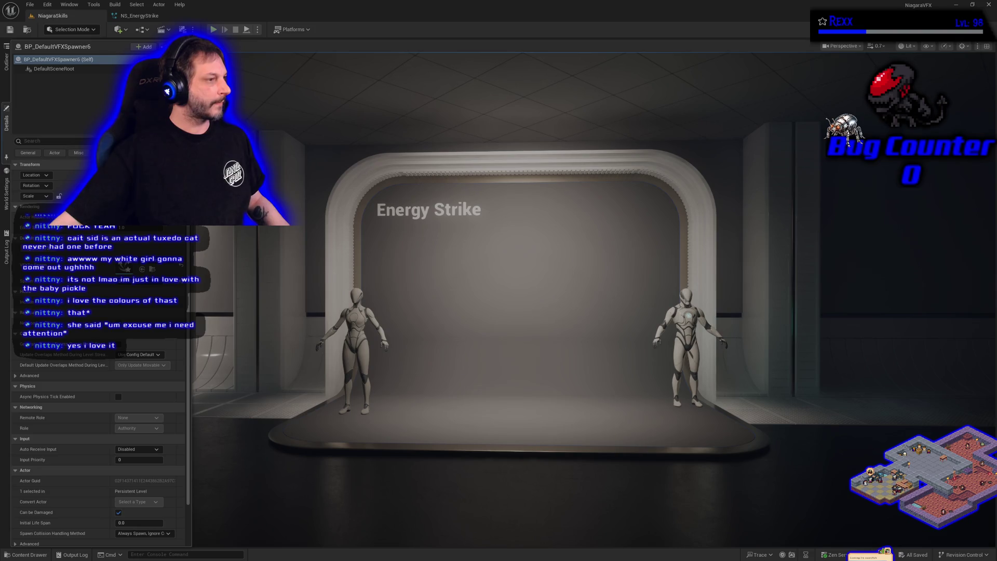
Duplicate the M_PanDistort_Master_Additive material in the MasterMaterials folder
{"action": "left_click", "coordinate": [26, 554]}
{"action": "right_click", "coordinate": [206, 456]}
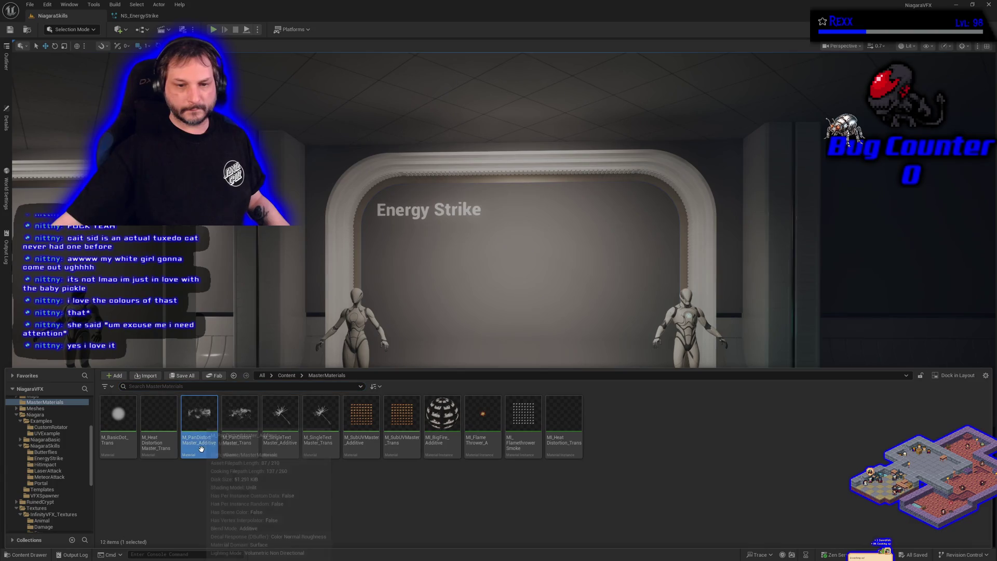
{"action": "left_click", "coordinate": [247, 276]}
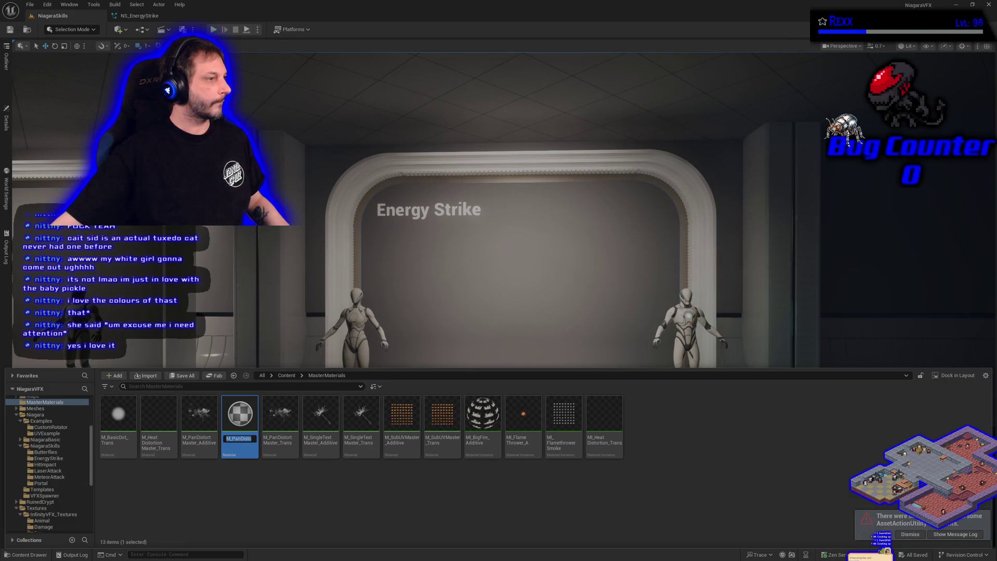
Rename the copy to M_PanDistortDynParamMaster_Additive and save it with Ctrl+S
{"action": "left_click", "coordinate": [244, 439]}
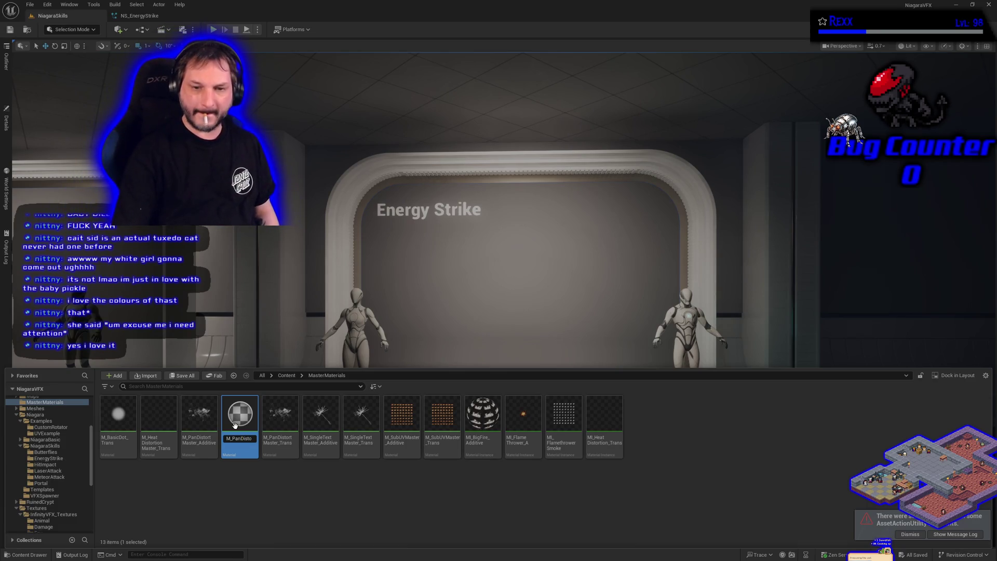
{"action": "key", "text": "BackSpace"}
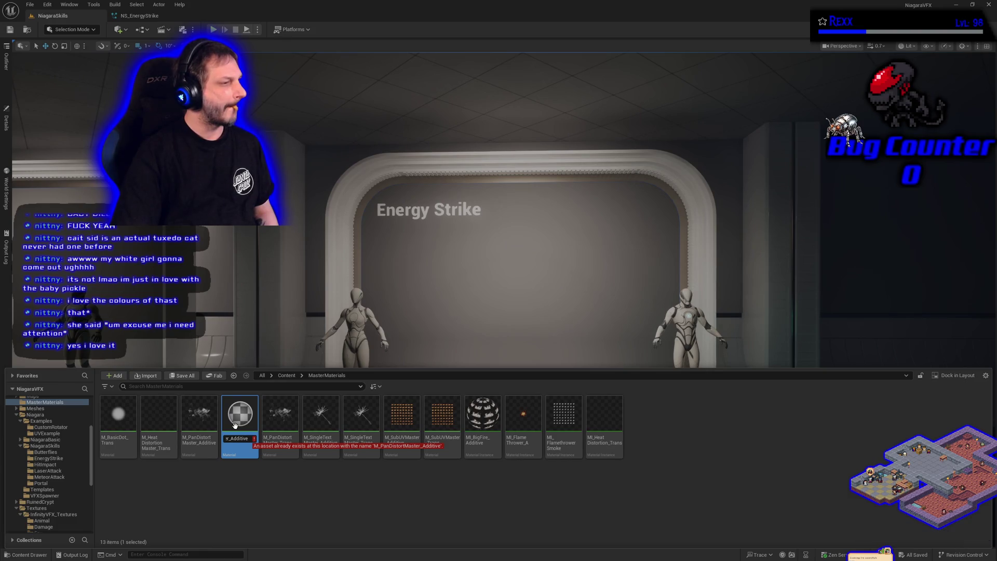
{"action": "key", "text": "Left"}
{"action": "key", "text": "Left"}
{"action": "key", "text": "Left"}
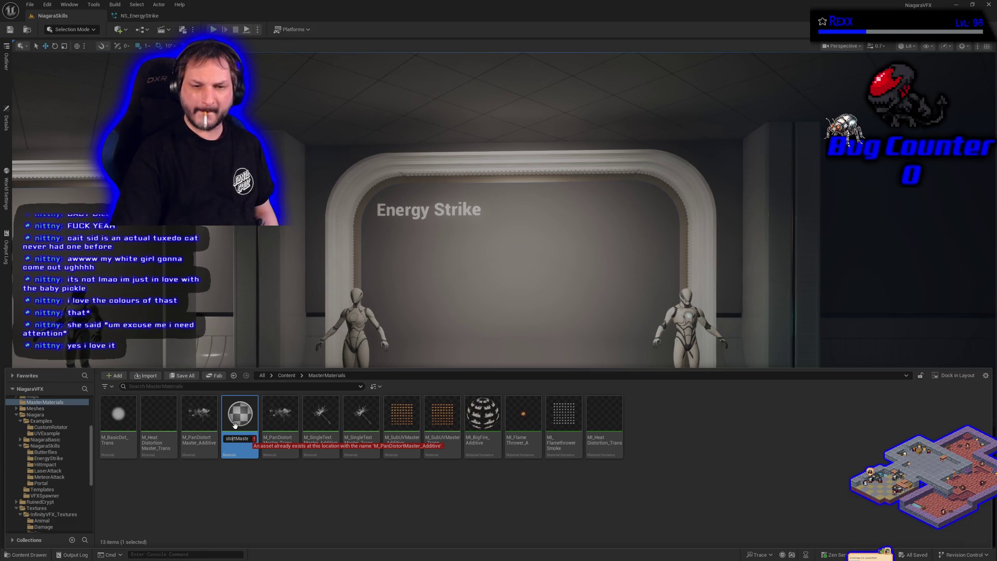
{"action": "type", "text": "DynP"}
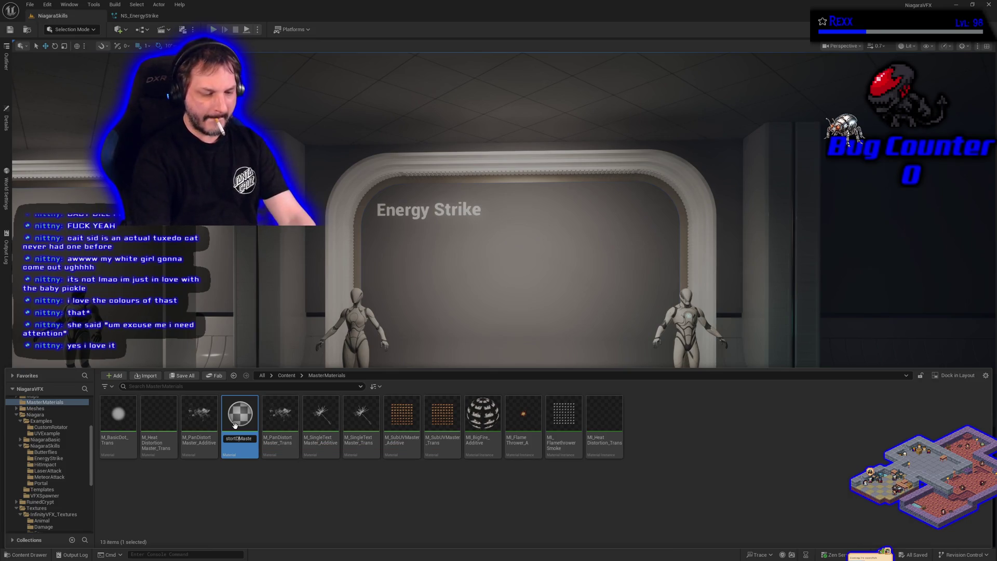
{"action": "type", "text": "aram"}
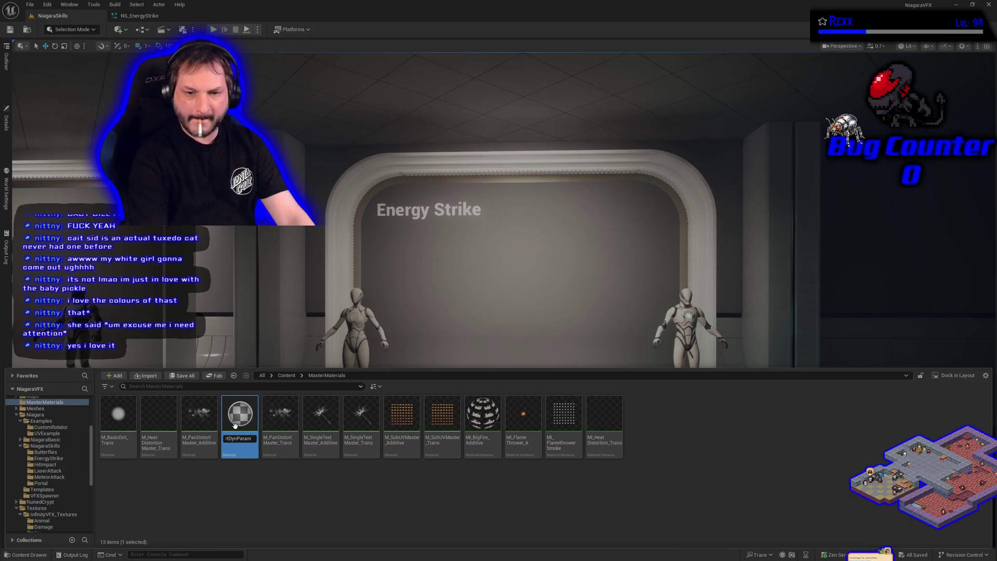
{"action": "key", "text": "Return"}
{"action": "key", "text": "ctrl+s"}
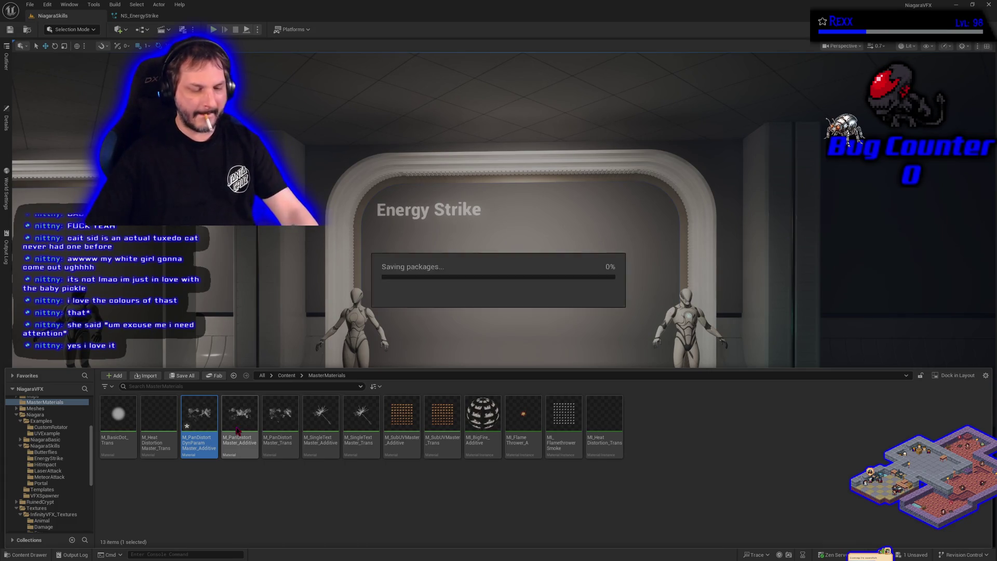
Open M_PanDistortDynParamMaster_Additive in the Material Editor to show its Additive Unlit graph
{"action": "double_click", "coordinate": [205, 425]}
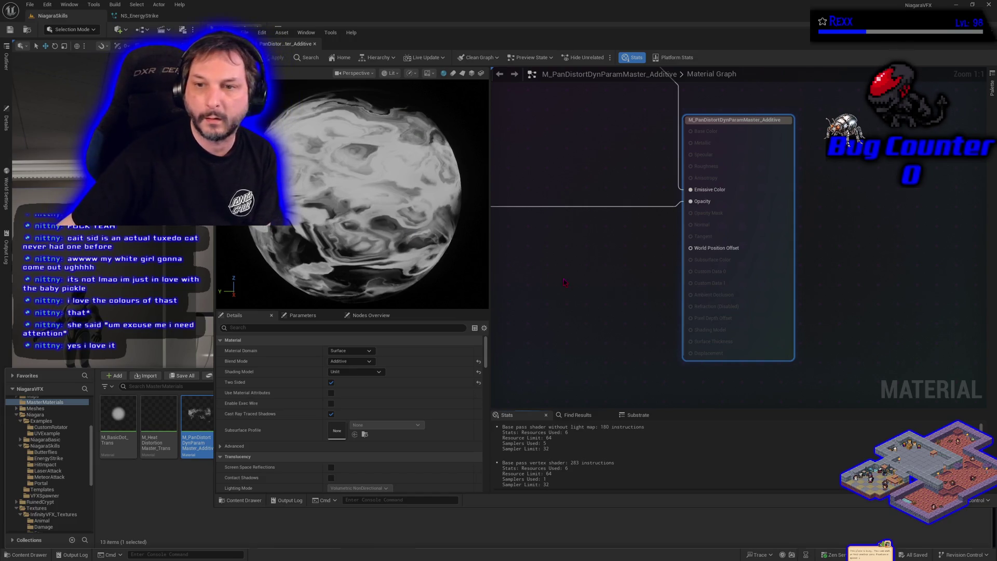
Zoom out, pan to the Distort Texture comment group, and zoom back in to 1:1
{"action": "scroll", "coordinate": [719, 314], "scroll_direction": "down", "scroll_amount": 6}
{"action": "mouse_move", "coordinate": [538, 199]}
{"action": "left_mouse_down"}
{"action": "mouse_move", "coordinate": [950, 258]}
{"action": "mouse_move", "coordinate": [941, 212]}
{"action": "mouse_move", "coordinate": [897, 162]}
{"action": "left_mouse_up"}
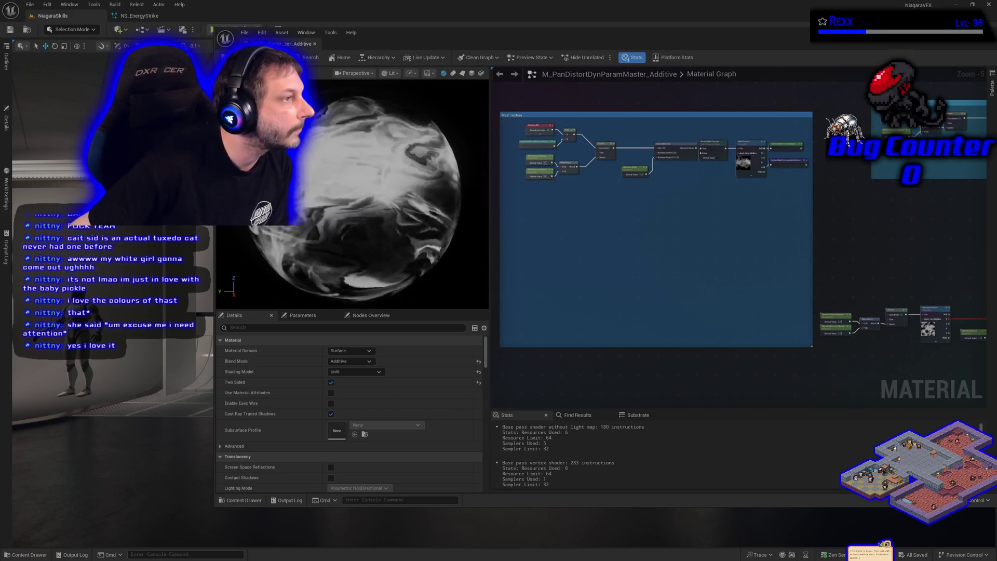
{"action": "left_click_drag", "start_coordinate": [849, 397], "coordinate": [547, 236]}
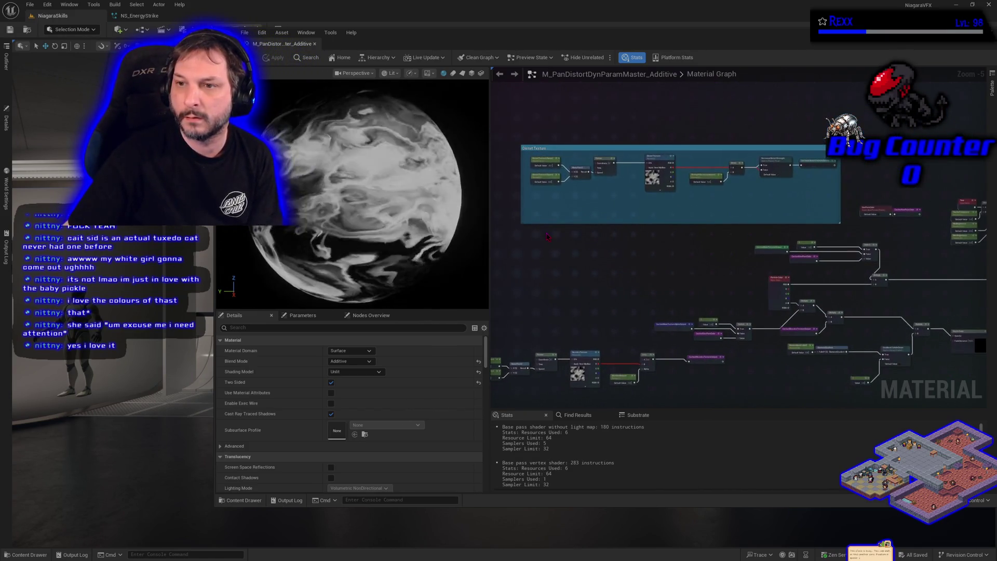
{"action": "scroll", "coordinate": [548, 236], "scroll_direction": "up", "scroll_amount": 6}
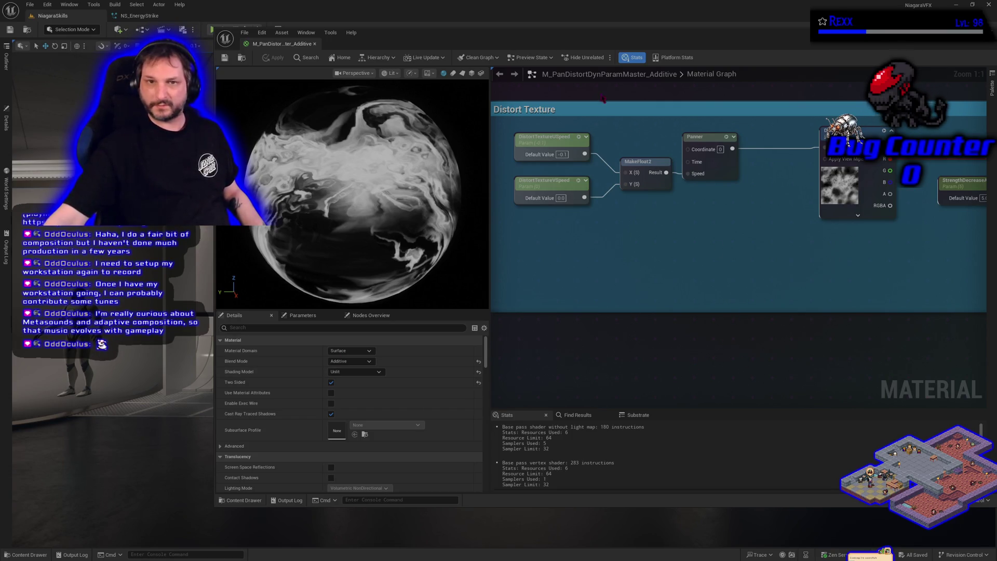
Nudge the Material Editor window slightly left and down by its title bar
{"action": "mouse_move", "coordinate": [524, 38]}
{"action": "left_mouse_down"}
{"action": "mouse_move", "coordinate": [485, 43]}
{"action": "mouse_move", "coordinate": [509, 44]}
{"action": "left_mouse_up"}
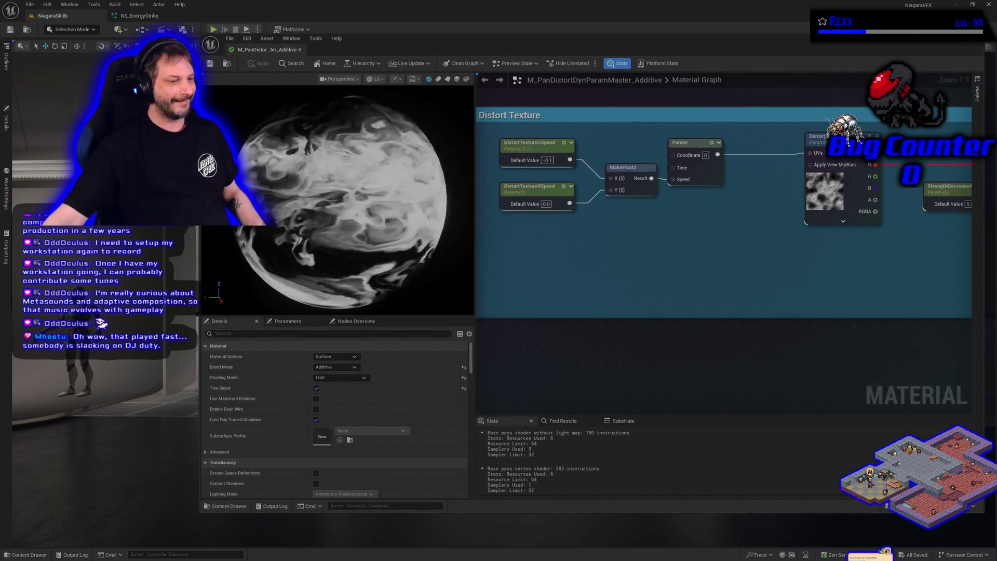